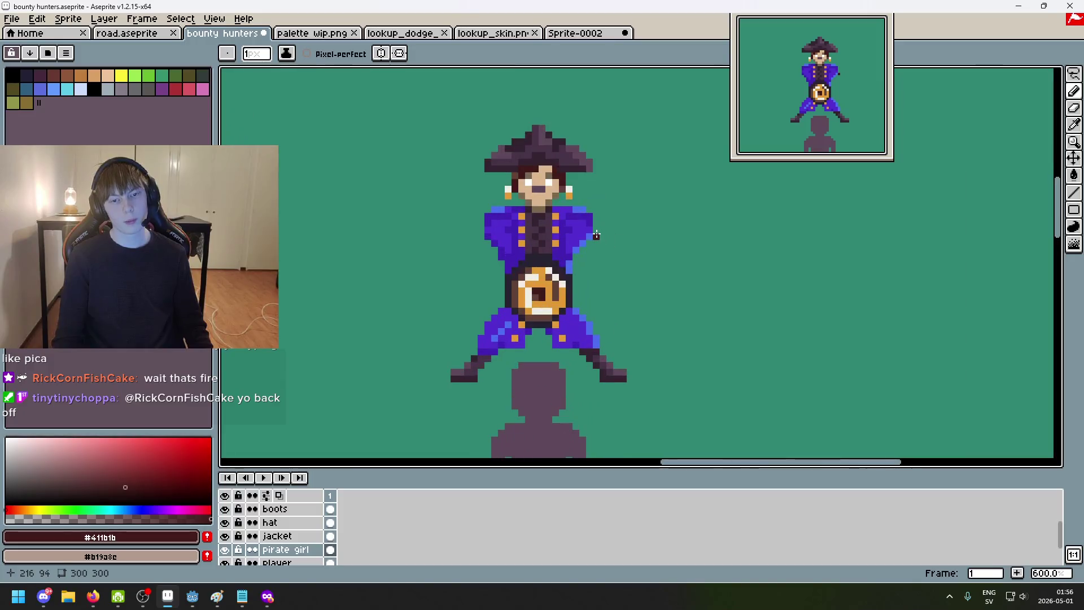
pyautogui.scroll(2, 596, 234)
pyautogui.scroll(1, 584, 246)
pyautogui.scroll(2, 567, 259)
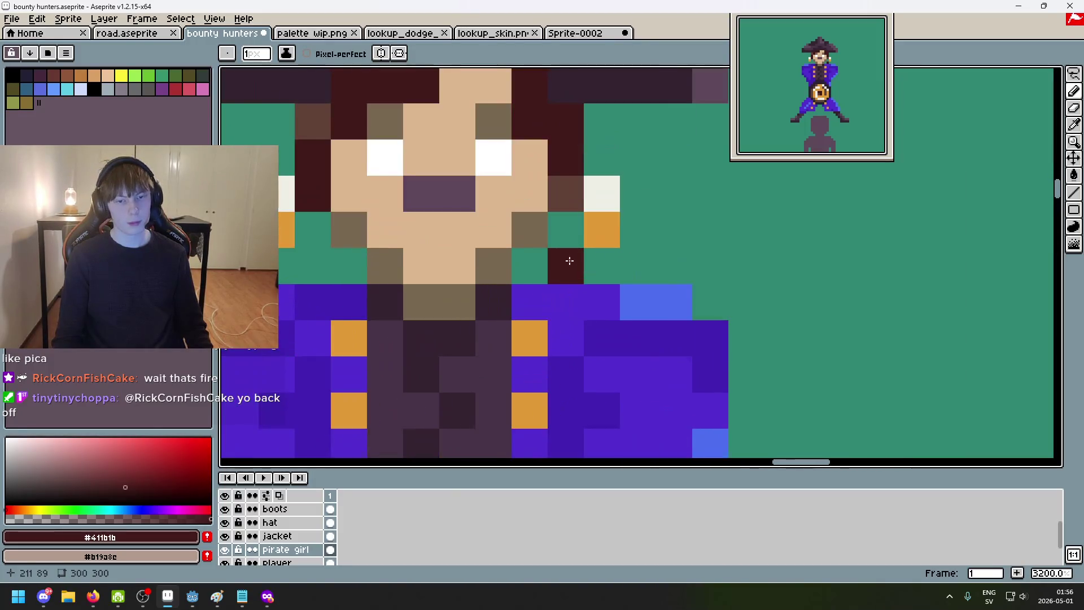
# Step: Repaint a mouth pixel in skin colour, undo a stray erase, and shade a neck pixel brown
pyautogui.keyDown('alt'); pyautogui.click(529, 207); pyautogui.keyUp('alt')
pyautogui.click(522, 229)
pyautogui.scroll(-5, 450, 300)
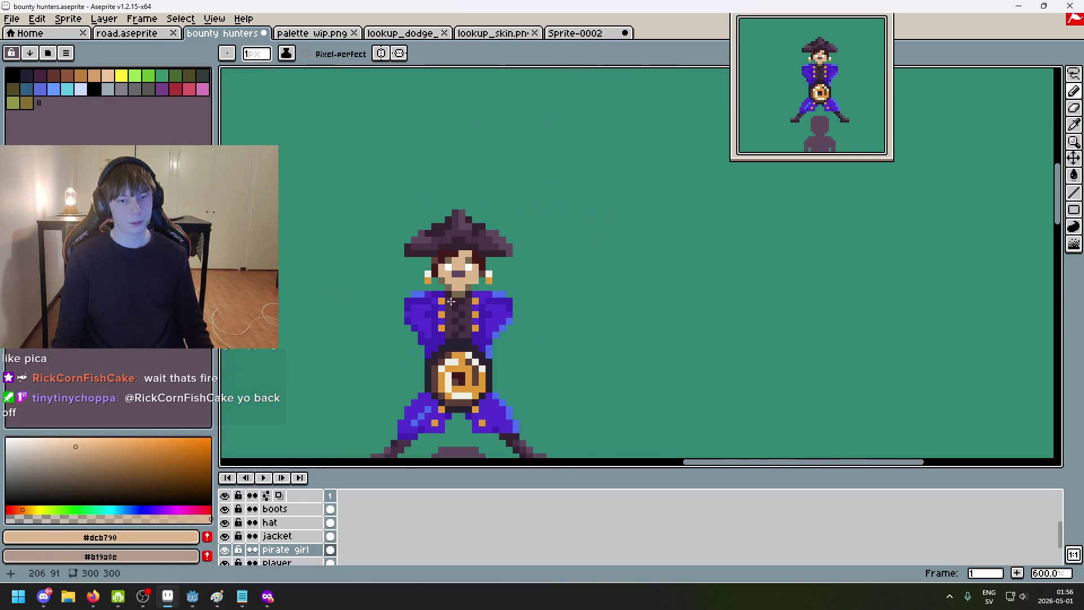
pyautogui.scroll(2, 459, 302)
pyautogui.scroll(-2, 551, 291)
pyautogui.scroll(-2, 545, 299)
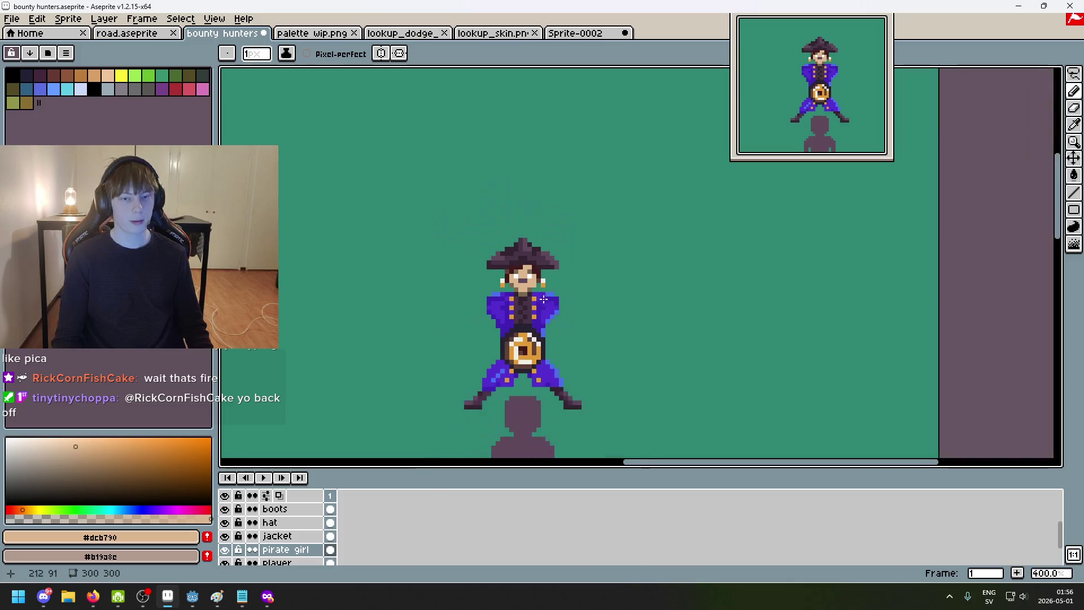
pyautogui.scroll(-1, 557, 312)
pyautogui.scroll(1, 555, 312)
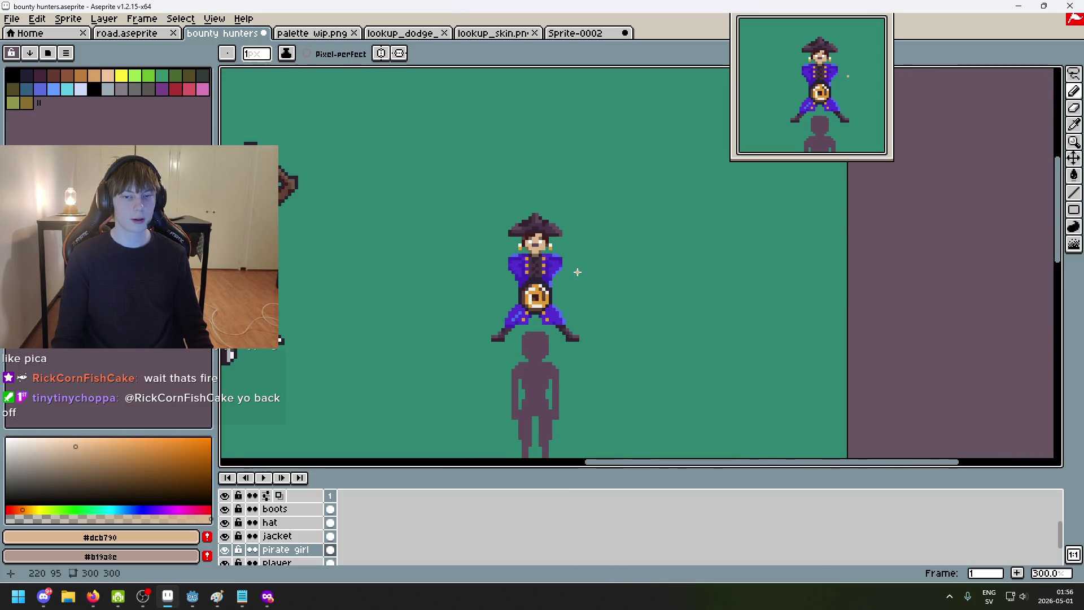
pyautogui.scroll(1, 577, 272)
pyautogui.press('e')
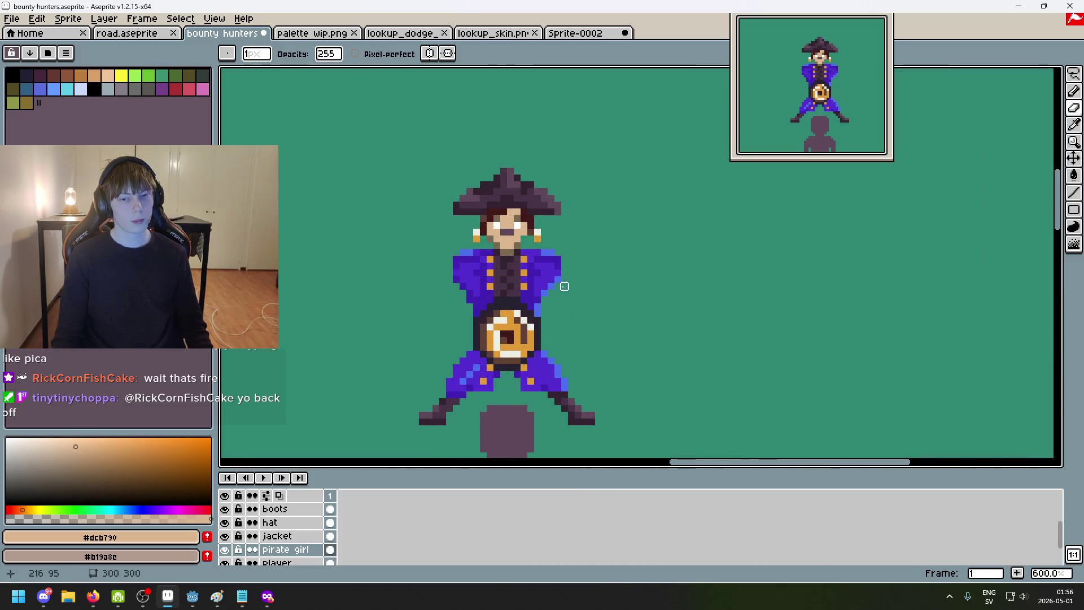
pyautogui.scroll(1, 506, 246)
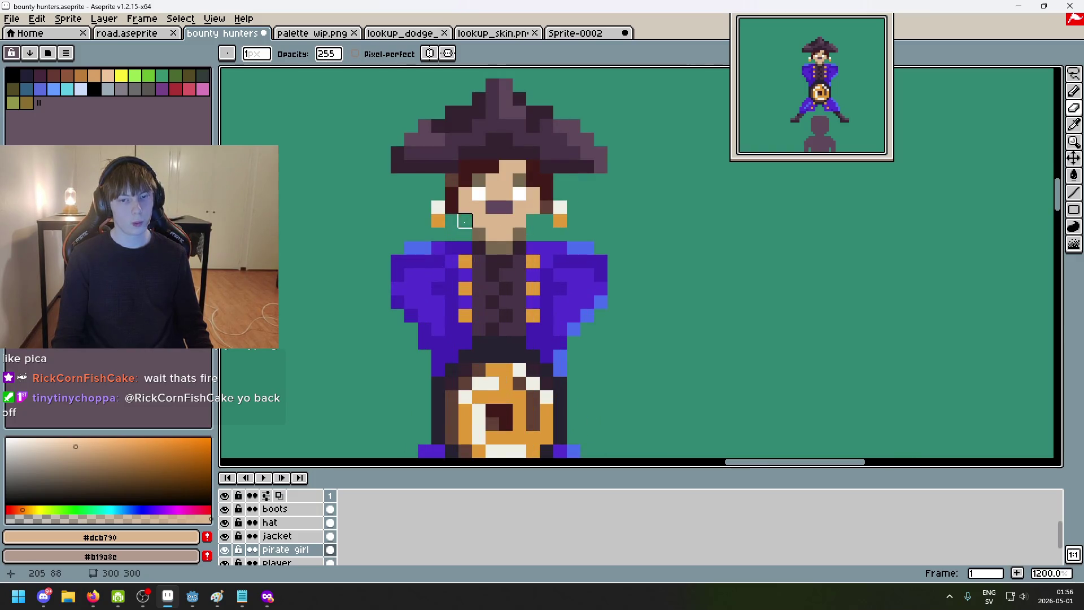
pyautogui.hotkey('ctrl', 'z')
pyautogui.scroll(-5, 512, 250)
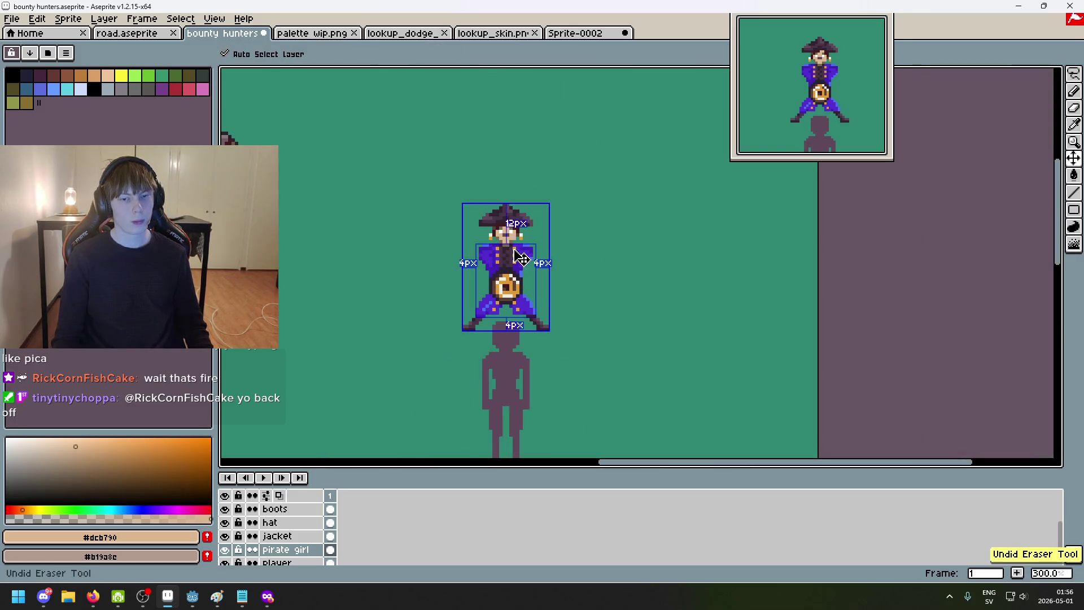
pyautogui.scroll(4, 512, 250)
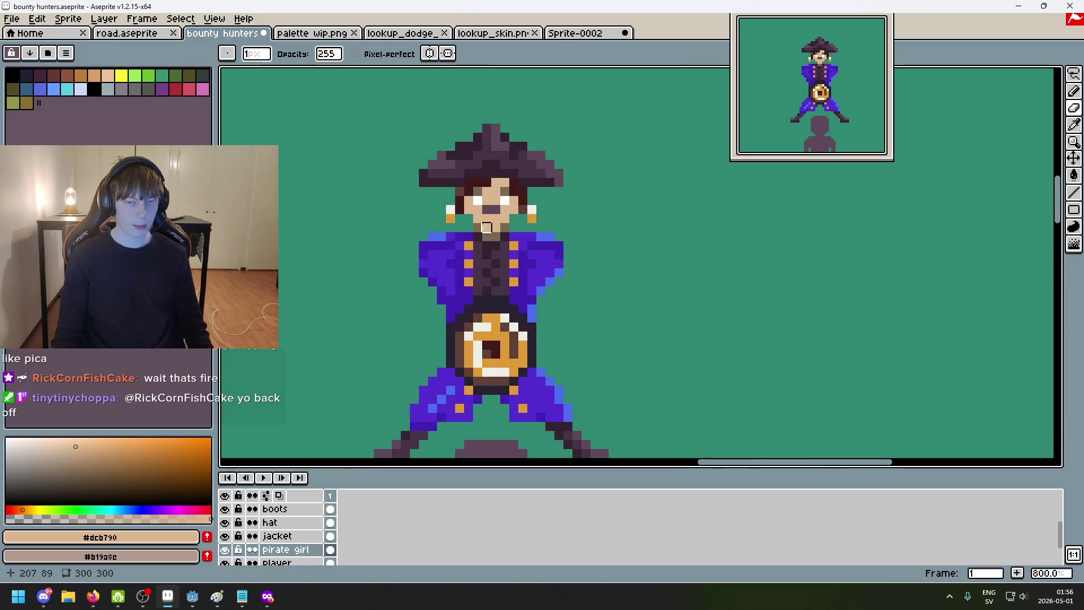
pyautogui.scroll(1, 513, 248)
pyautogui.moveTo(513, 264); pyautogui.dragTo(529, 310)
pyautogui.press('b')
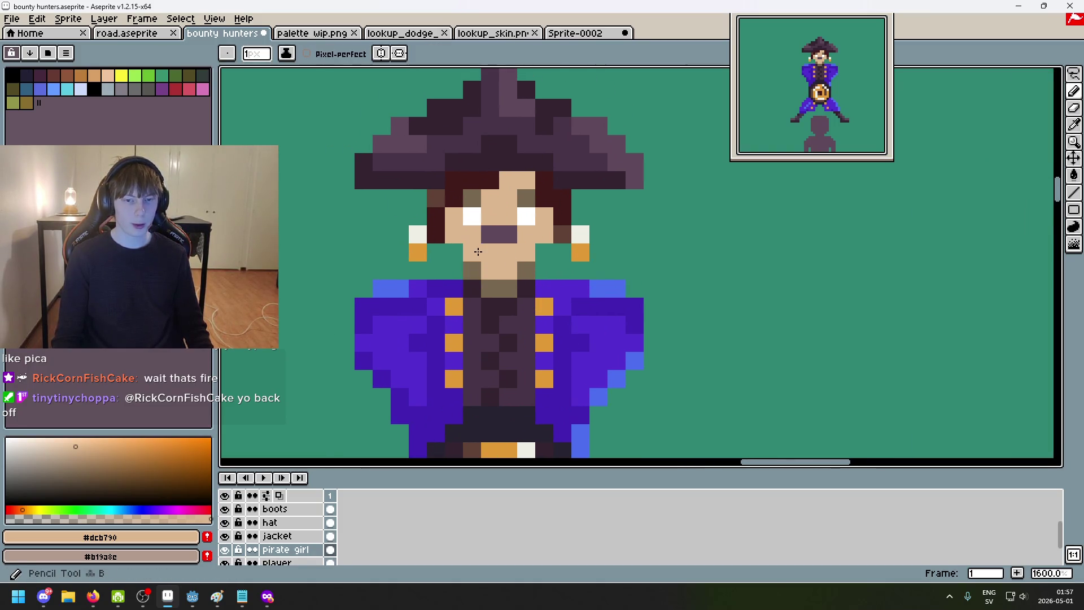
pyautogui.keyDown('alt'); pyautogui.click(516, 264); pyautogui.keyUp('alt')
pyautogui.moveTo(506, 270); pyautogui.dragTo(519, 272)
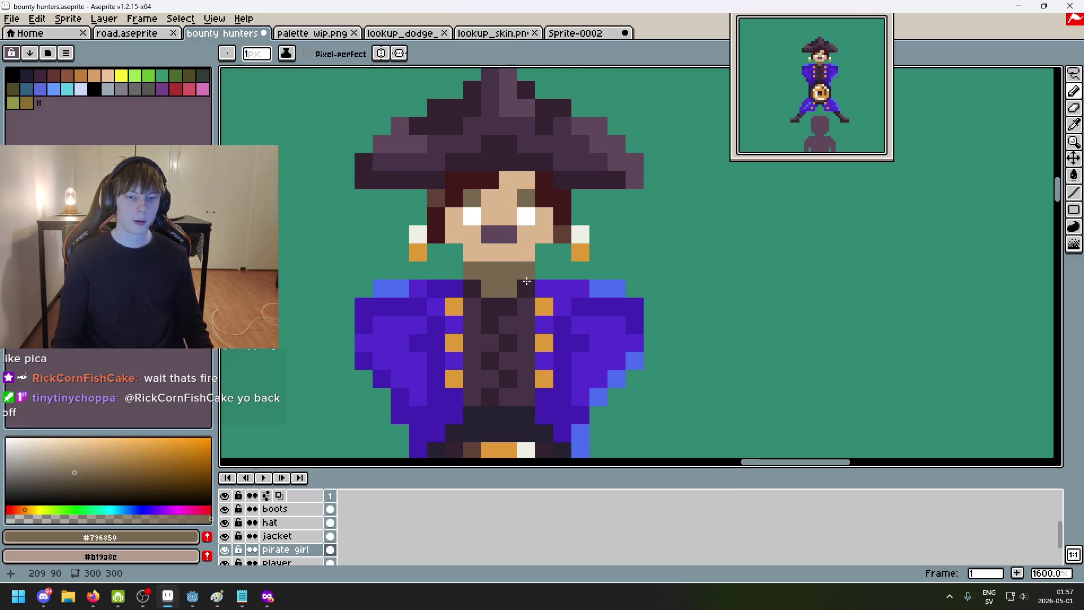
pyautogui.scroll(-4, 525, 281)
pyautogui.scroll(2, 523, 280)
# Step: Add skin and brown shading pixels beside the chin, then save the bounty hunters file
pyautogui.keyDown('alt'); pyautogui.click(522, 280); pyautogui.keyUp('alt')
pyautogui.scroll(3, 521, 280)
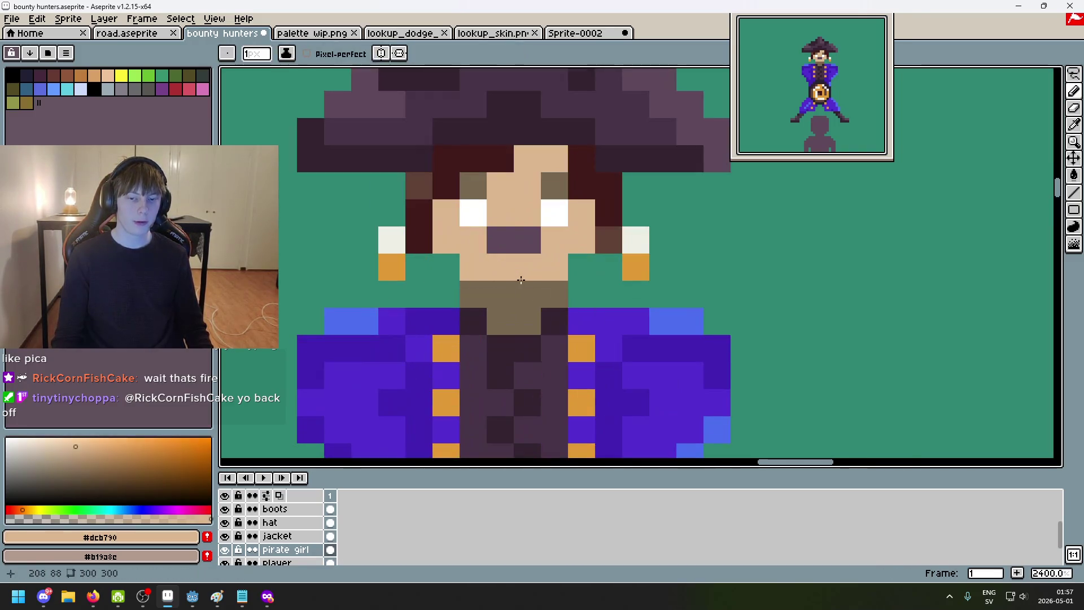
pyautogui.scroll(-6, 530, 300)
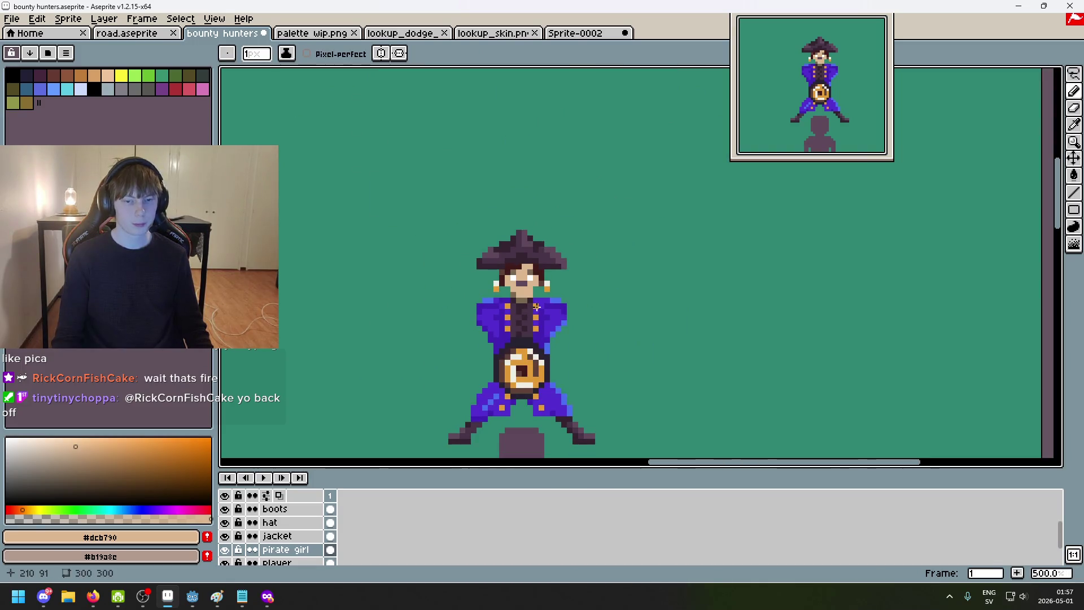
pyautogui.scroll(5, 533, 306)
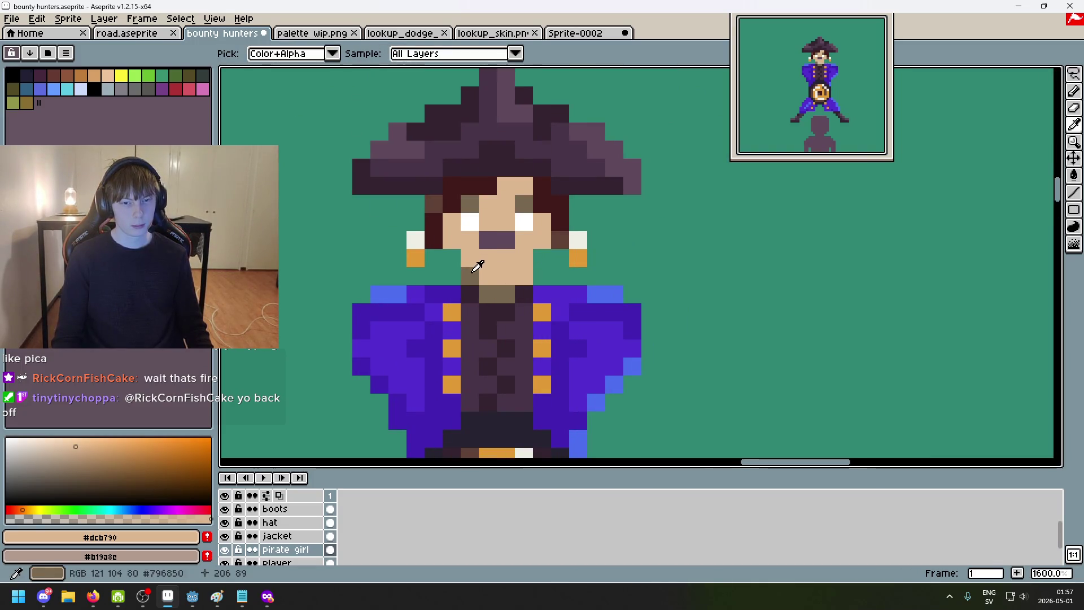
pyautogui.scroll(2, 482, 271)
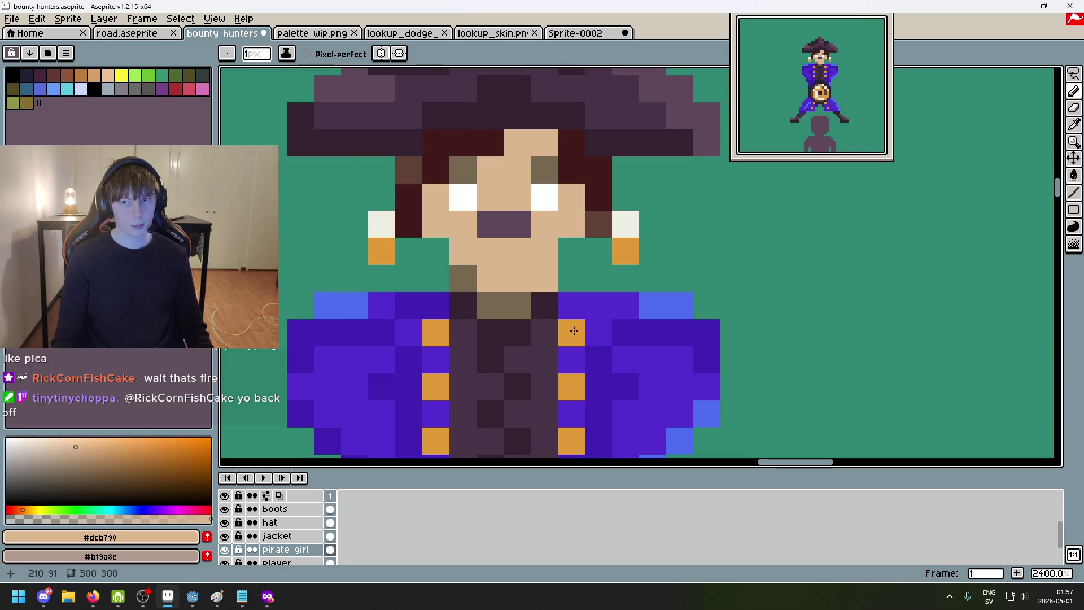
pyautogui.scroll(-8, 615, 349)
pyautogui.scroll(-3, 697, 253)
pyautogui.scroll(2, 696, 254)
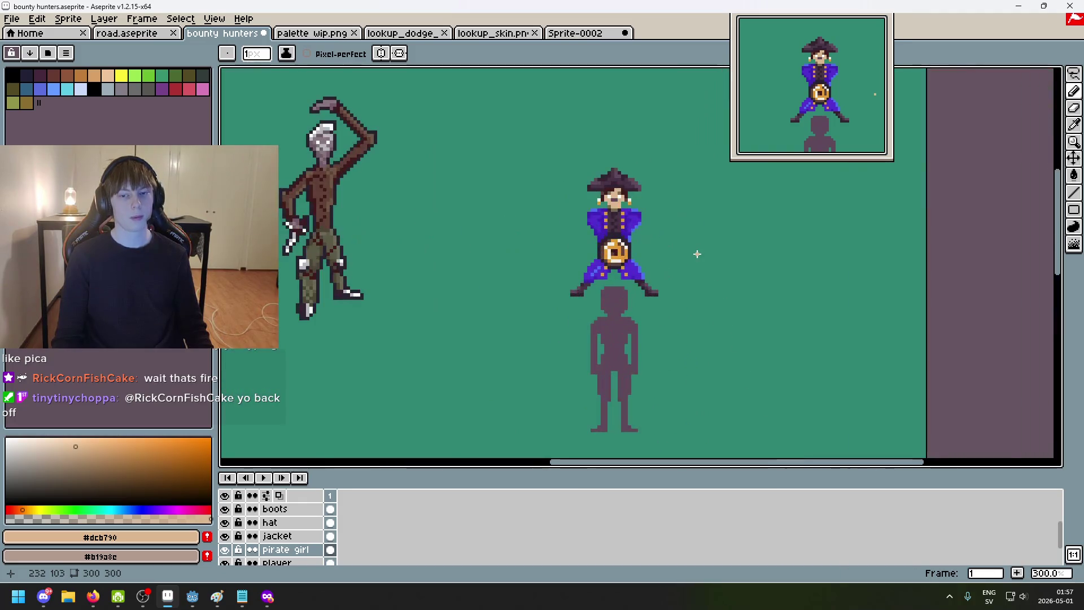
pyautogui.scroll(1, 697, 254)
pyautogui.scroll(5, 544, 241)
pyautogui.scroll(3, 545, 241)
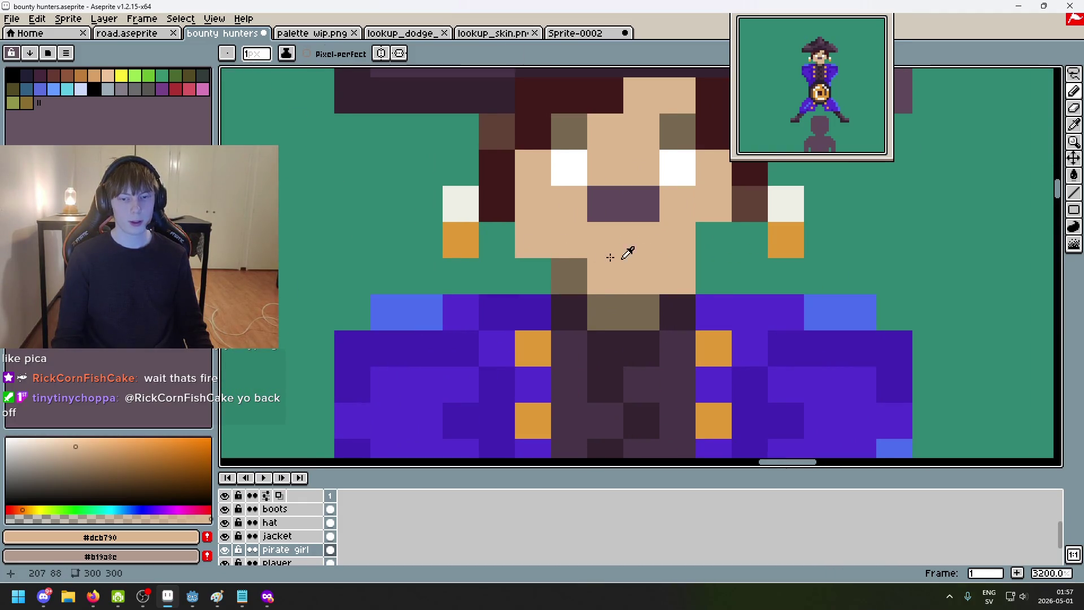
pyautogui.click(711, 241)
pyautogui.keyDown('alt'); pyautogui.click(559, 266); pyautogui.keyUp('alt')
pyautogui.moveTo(534, 241); pyautogui.dragTo(622, 266)
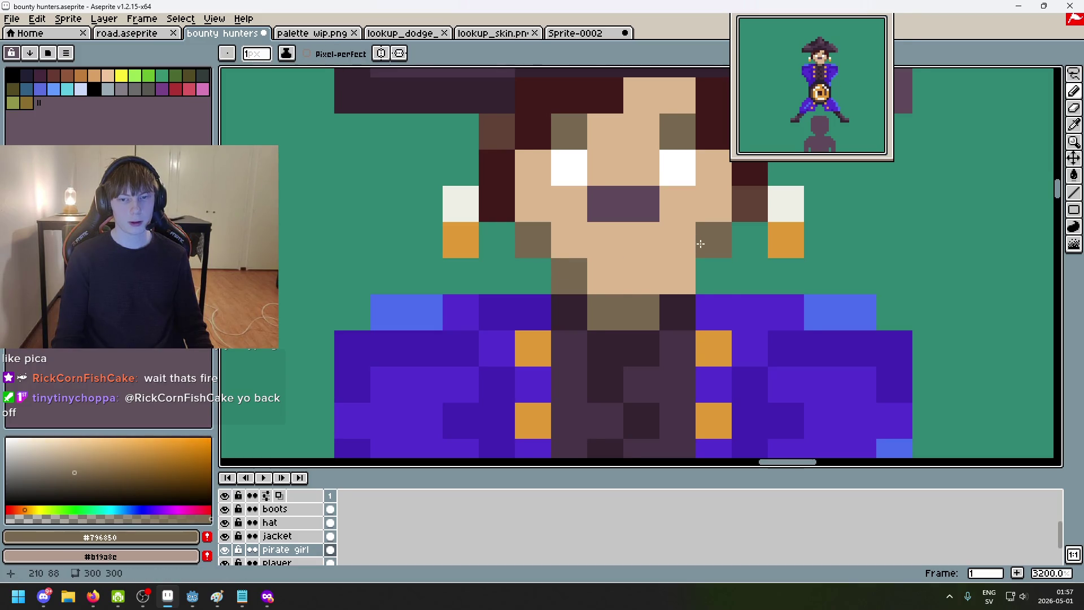
pyautogui.scroll(-6, 722, 330)
pyautogui.scroll(-2, 716, 324)
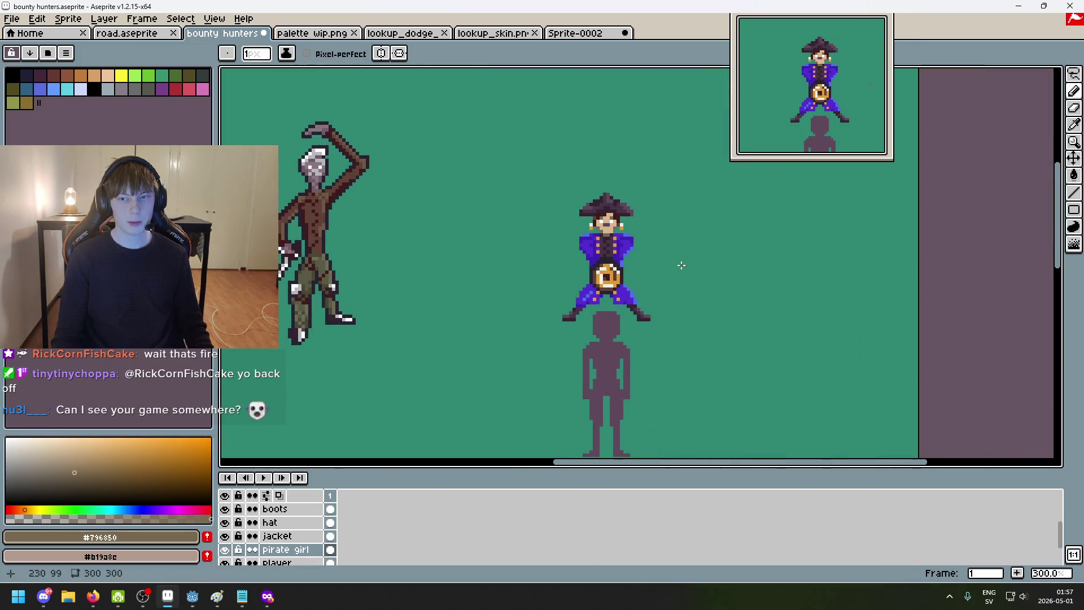
pyautogui.scroll(1, 690, 270)
pyautogui.scroll(1, 691, 271)
pyautogui.scroll(-1, 670, 265)
pyautogui.scroll(-1, 635, 269)
pyautogui.press('ctrl')
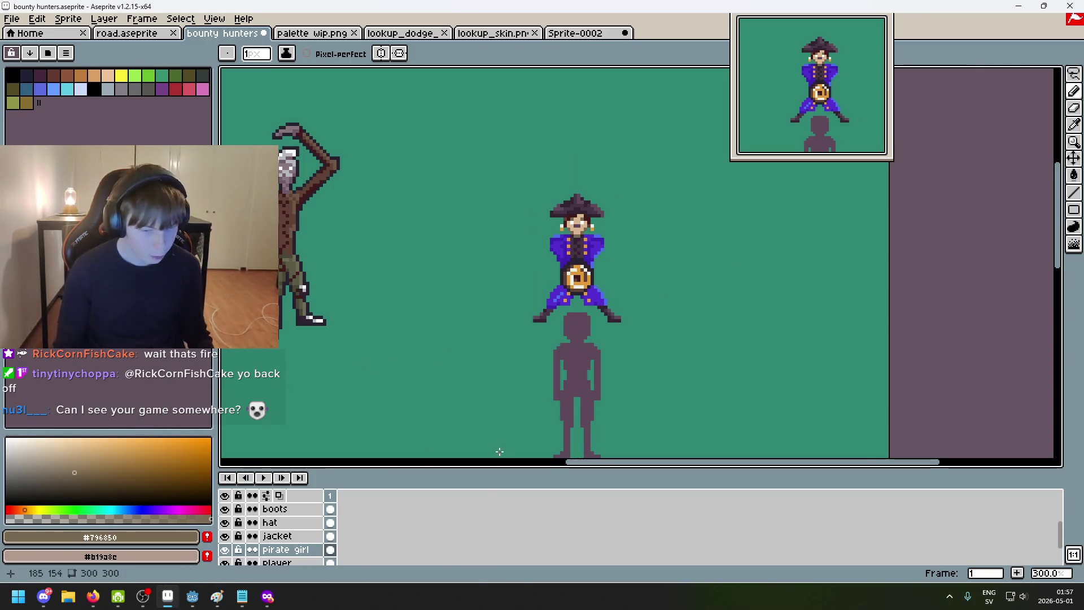
pyautogui.hotkey('ctrl', 's')
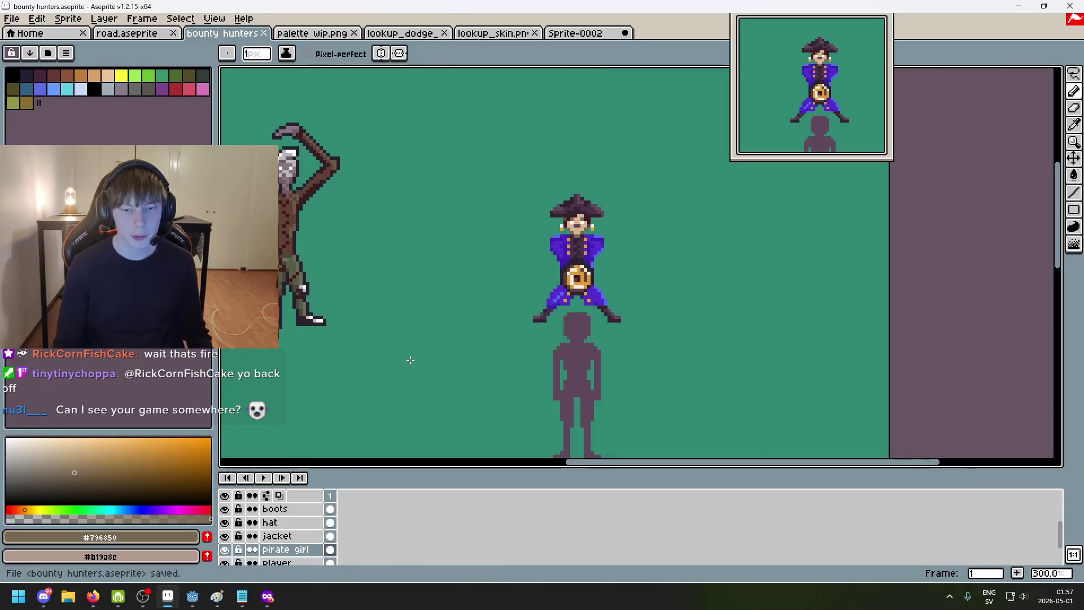
pyautogui.scroll(1, 380, 353)
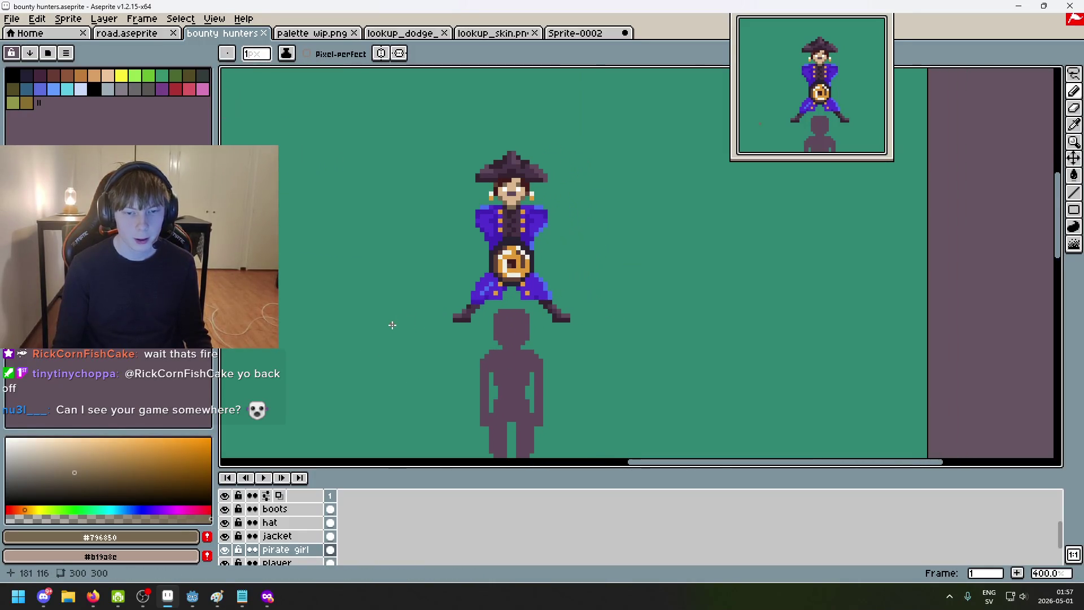
pyautogui.scroll(5, 535, 280)
# Step: On the jacket layer, repaint the jacket's left-edge pixels dark purple
pyautogui.keyDown('alt'); pyautogui.click(458, 292); pyautogui.keyUp('alt')
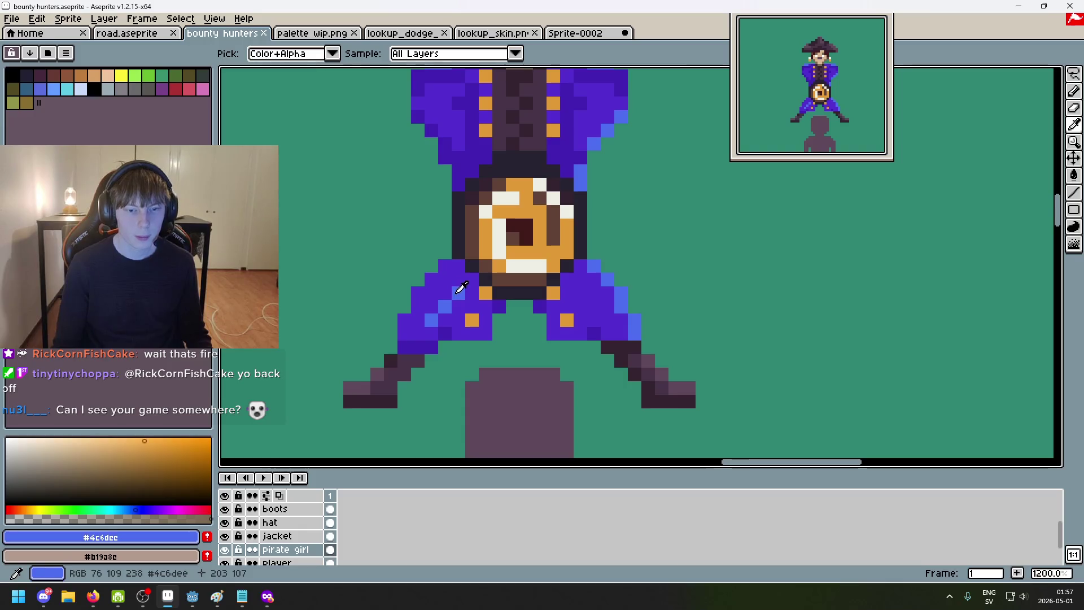
pyautogui.scroll(1, 458, 292)
pyautogui.keyDown('alt'); pyautogui.click(435, 375); pyautogui.keyUp('alt')
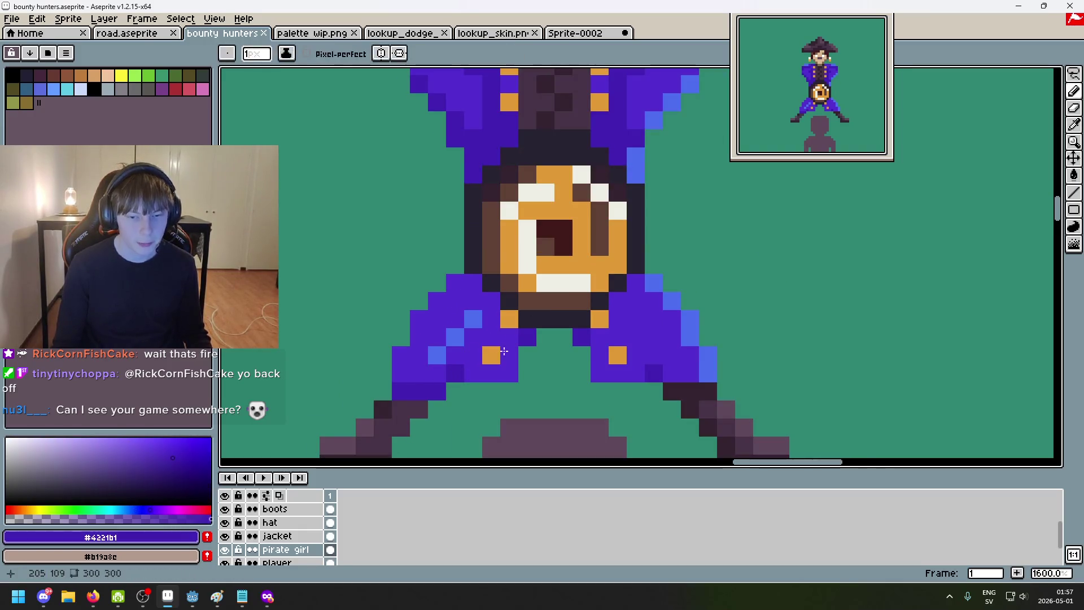
pyautogui.click(283, 536)
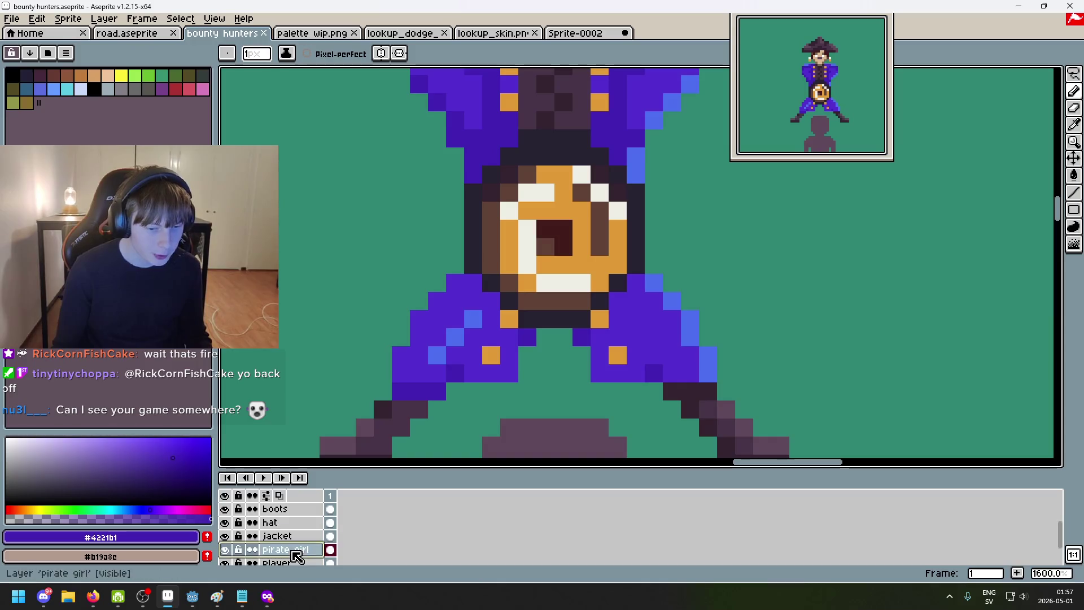
pyautogui.click(508, 363)
pyautogui.scroll(-3, 508, 362)
pyautogui.scroll(-3, 623, 332)
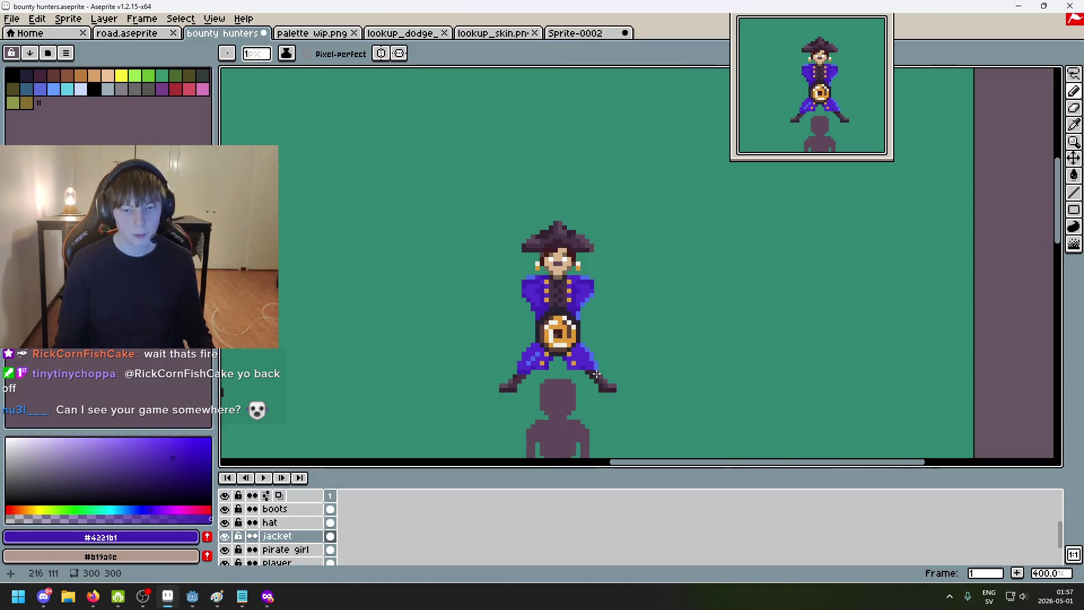
pyautogui.scroll(4, 624, 340)
pyautogui.scroll(1, 554, 386)
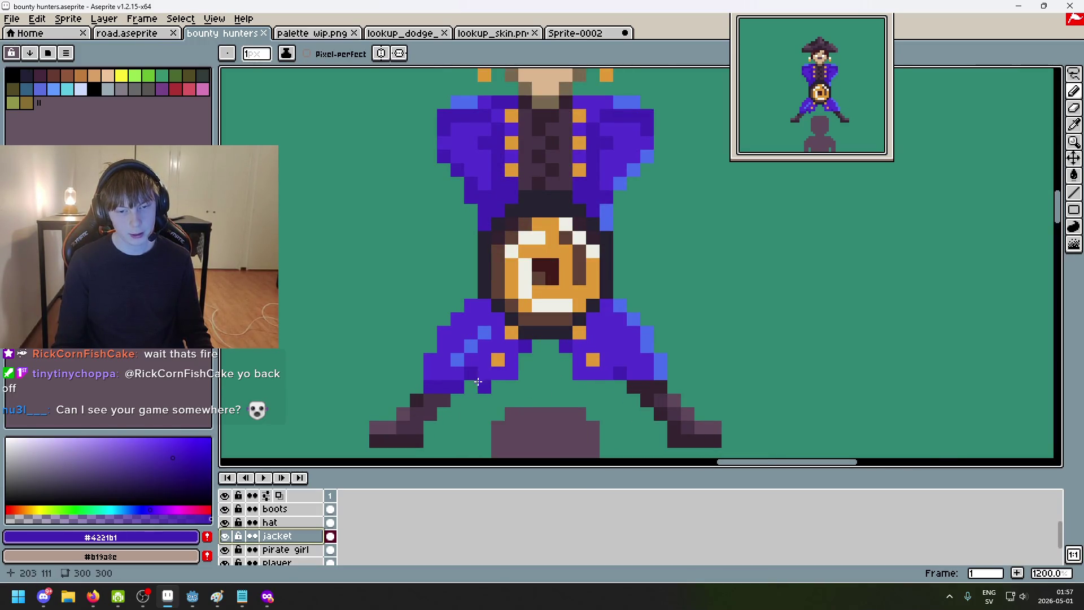
pyautogui.keyDown('alt'); pyautogui.click(498, 372); pyautogui.keyUp('alt')
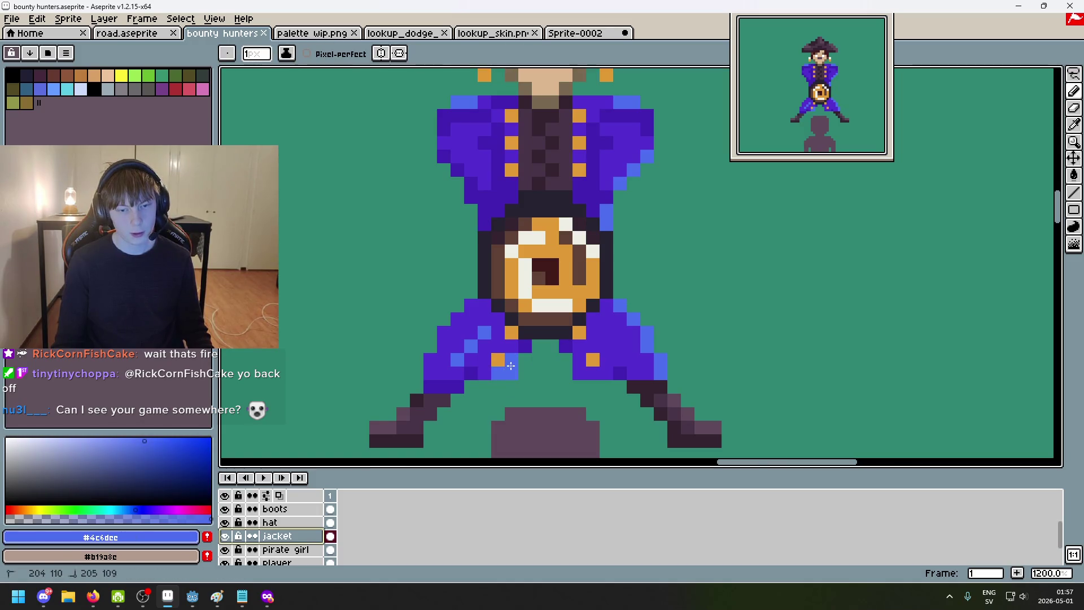
pyautogui.scroll(-6, 511, 365)
pyautogui.scroll(3, 511, 364)
pyautogui.scroll(3, 511, 365)
pyautogui.scroll(-6, 522, 369)
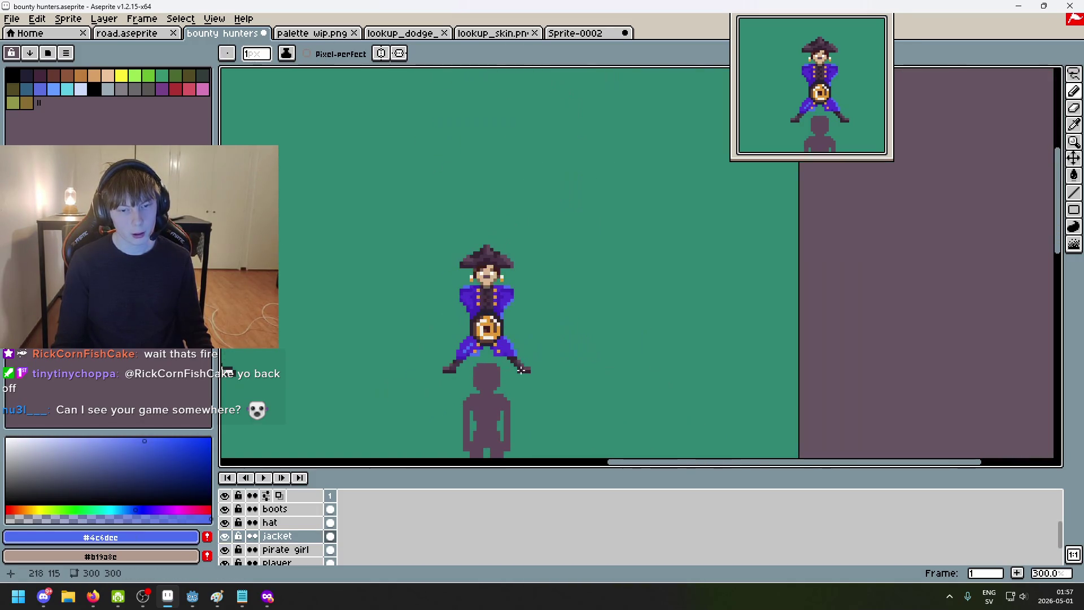
pyautogui.scroll(6, 509, 365)
pyautogui.keyDown('alt'); pyautogui.click(444, 307); pyautogui.keyUp('alt')
pyautogui.scroll(3, 444, 307)
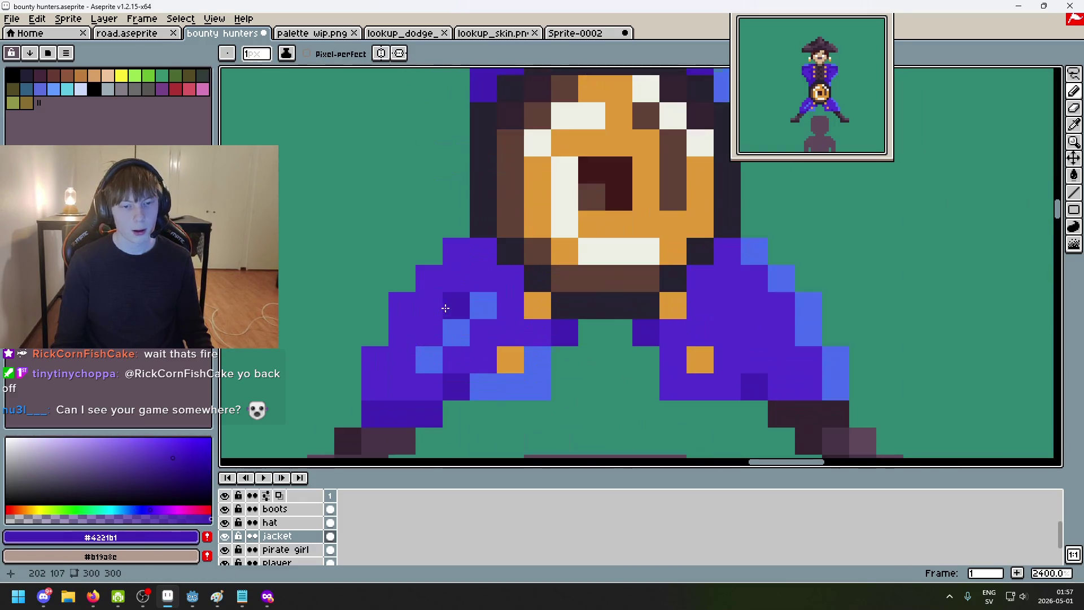
pyautogui.moveTo(424, 276); pyautogui.dragTo(388, 340)
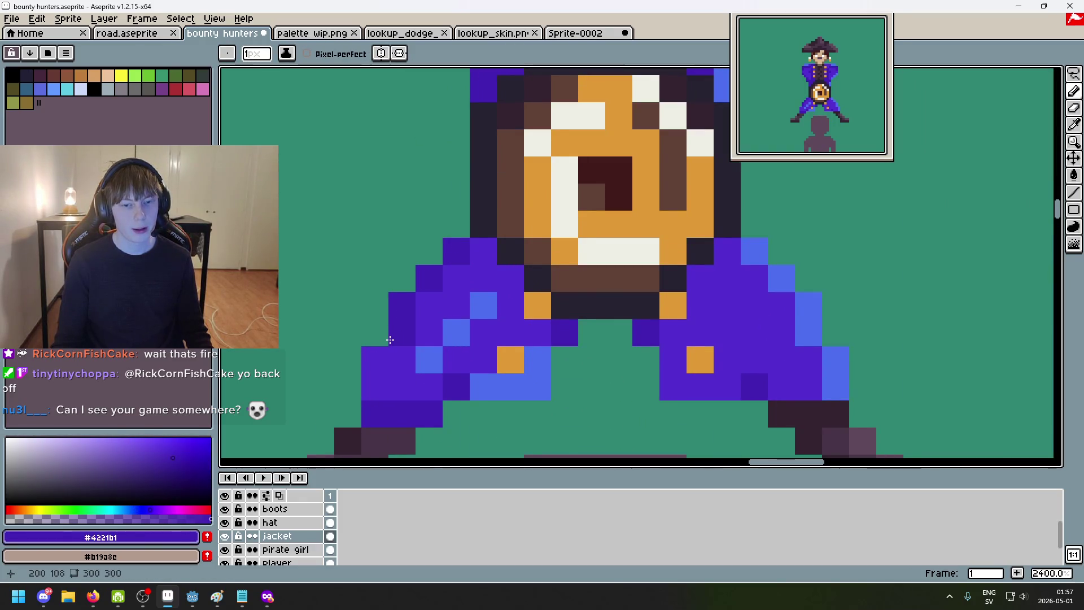
pyautogui.click(374, 359)
pyautogui.scroll(-6, 452, 359)
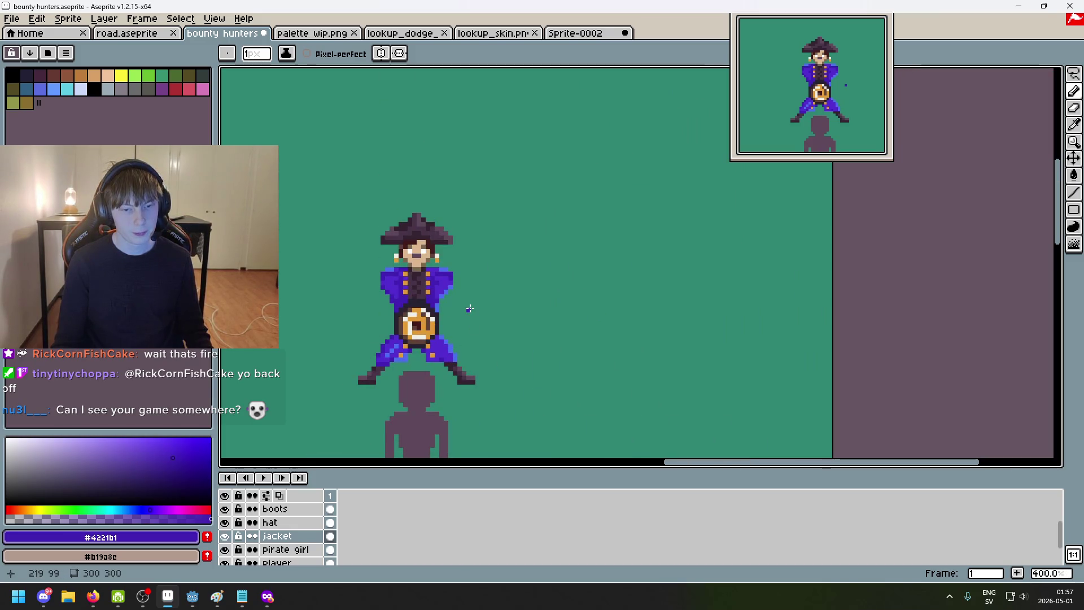
pyautogui.scroll(3, 463, 338)
pyautogui.scroll(3, 463, 338)
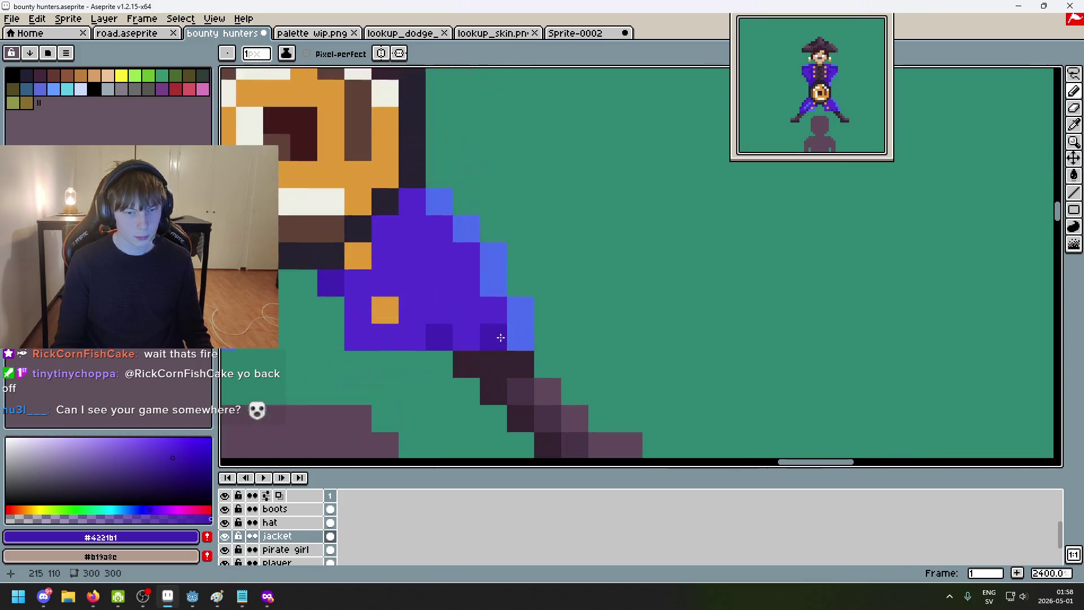
# Step: Add extra purple pixels along the jacket's lower edge and sample the dark outline colour #252230
pyautogui.moveTo(499, 336); pyautogui.dragTo(531, 329)
pyautogui.moveTo(441, 331); pyautogui.dragTo(478, 344)
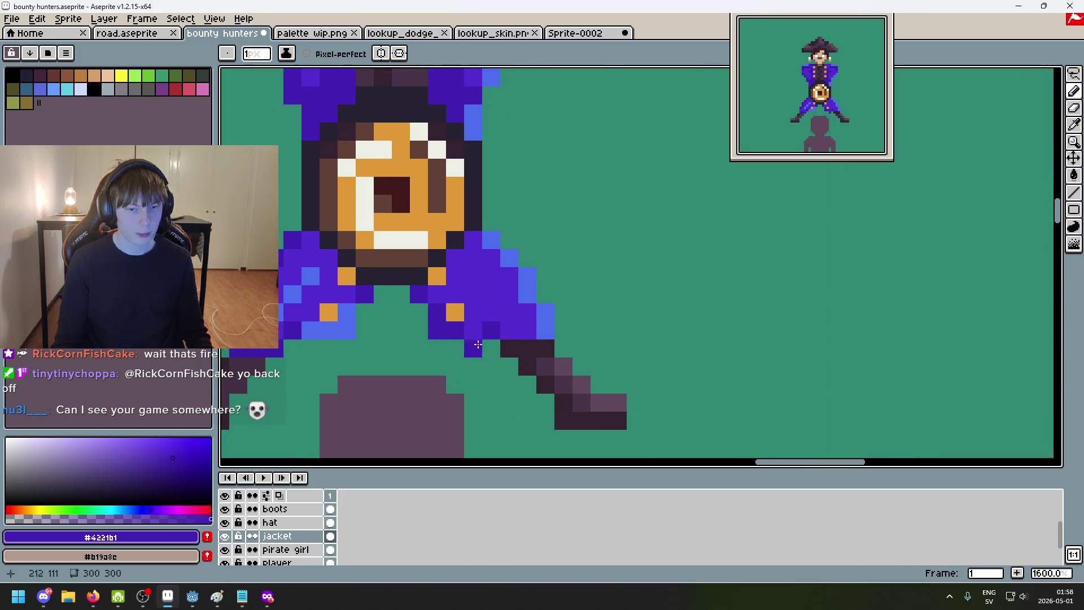
pyautogui.scroll(-6, 536, 352)
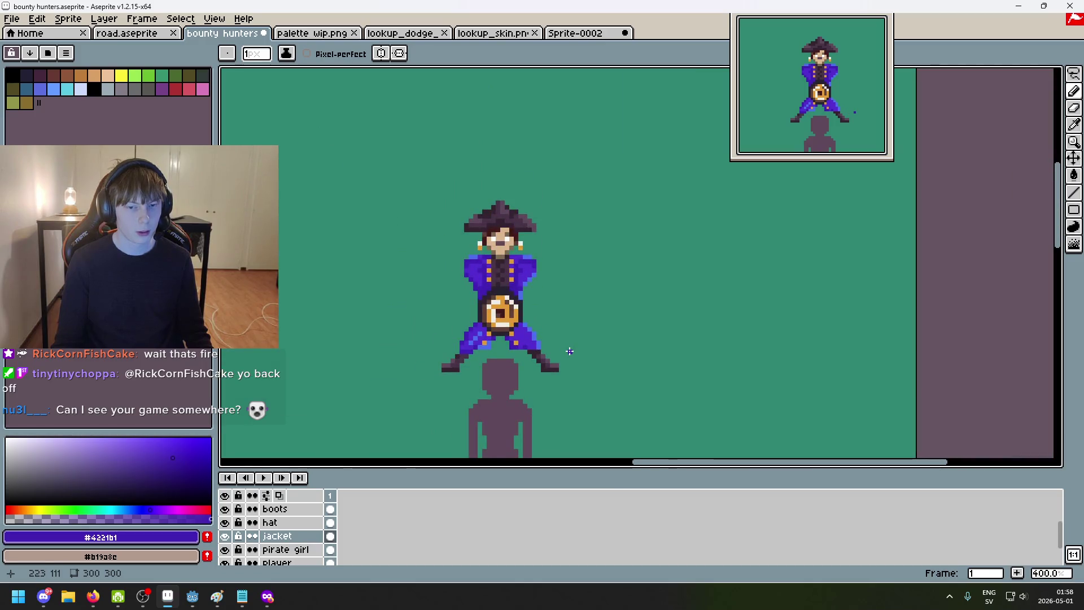
pyautogui.scroll(2, 560, 263)
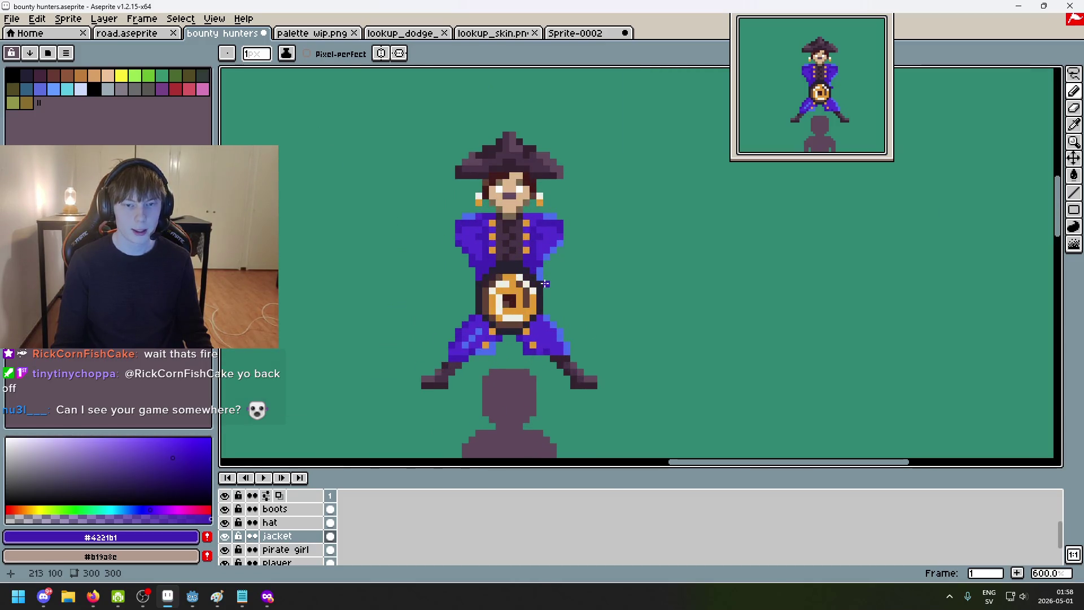
pyautogui.scroll(-3, 544, 284)
pyautogui.moveTo(545, 284); pyautogui.dragTo(810, 258)
pyautogui.keyDown('alt'); pyautogui.click(439, 199); pyautogui.keyUp('alt')
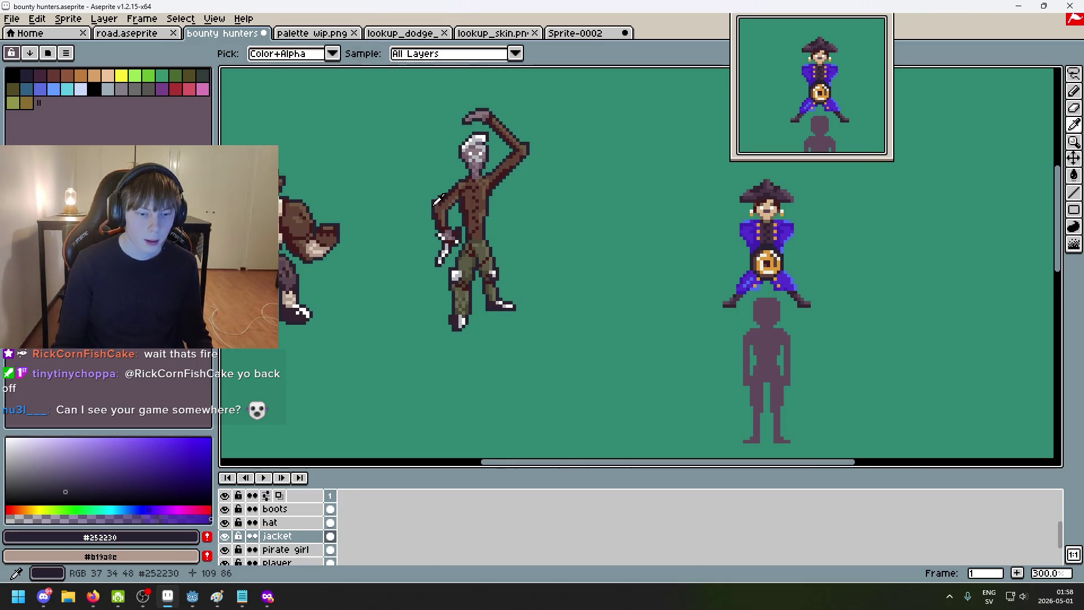
pyautogui.scroll(3, 309, 535)
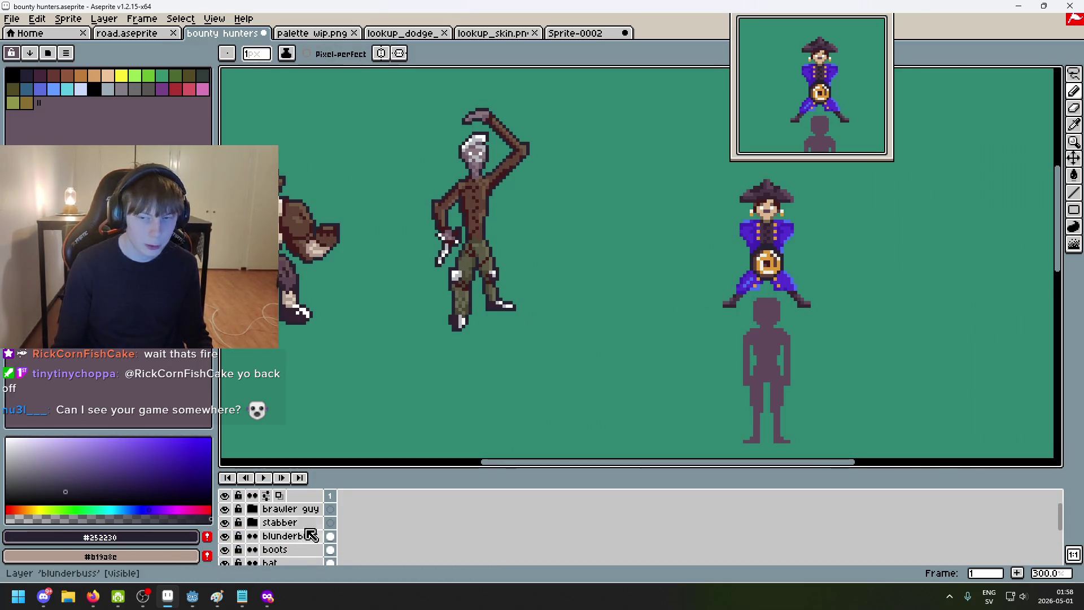
pyautogui.scroll(-1, 304, 536)
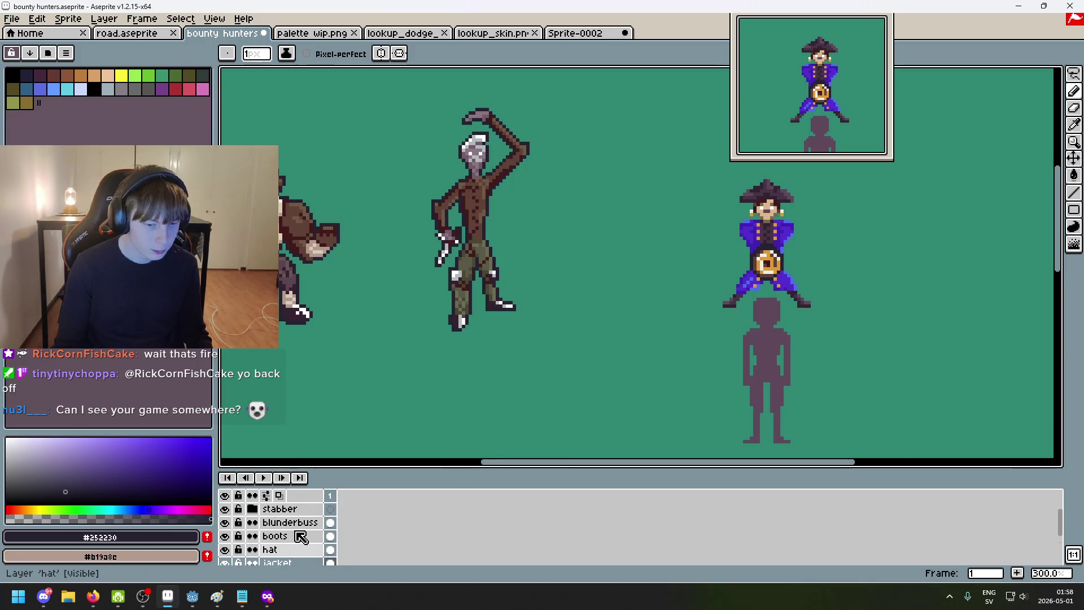
# Step: Create a new empty layer and rename it 'outline'
pyautogui.rightClick(298, 522)
pyautogui.click(343, 468)
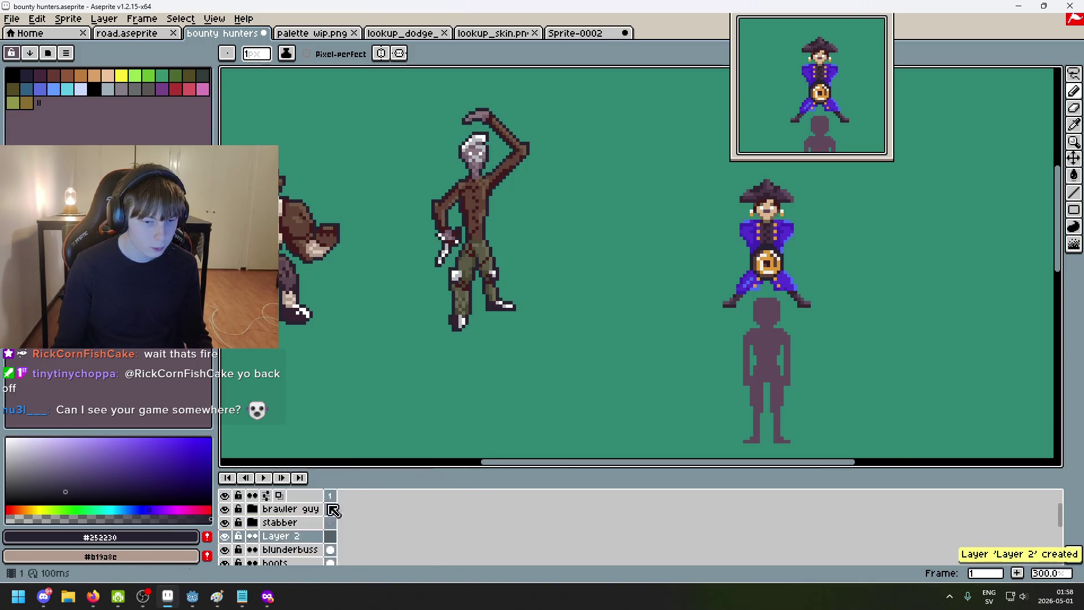
pyautogui.doubleClick(310, 537)
pyautogui.write('outl')
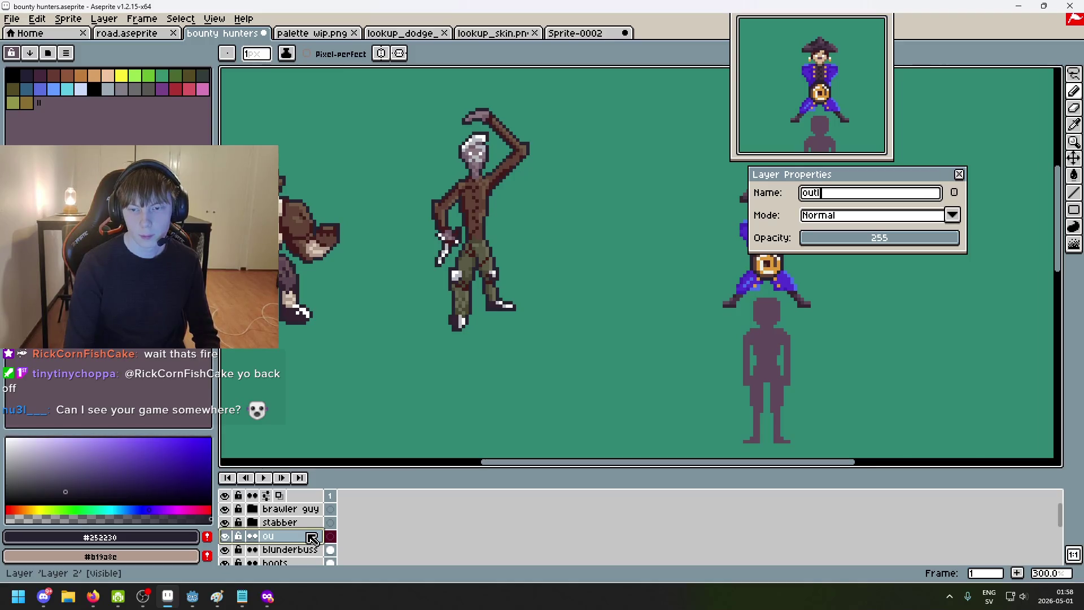
pyautogui.write('ine')
pyautogui.press('Return')
pyautogui.scroll(2, 795, 243)
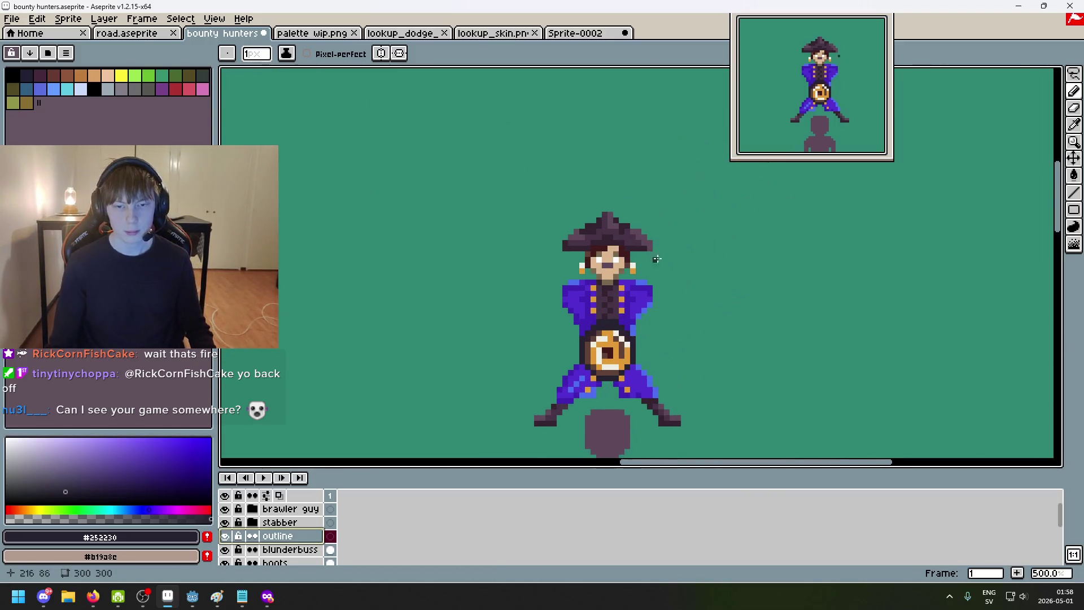
pyautogui.scroll(3, 553, 162)
pyautogui.scroll(2, 553, 162)
# Step: Outline the hat tip, brim and collar edges with dark #252230 pixels
pyautogui.moveTo(554, 162)
pyautogui.mouseDown()
pyautogui.moveTo(568, 181)
pyautogui.moveTo(517, 166)
pyautogui.moveTo(488, 182)
pyautogui.mouseUp()
pyautogui.scroll(-5, 622, 209)
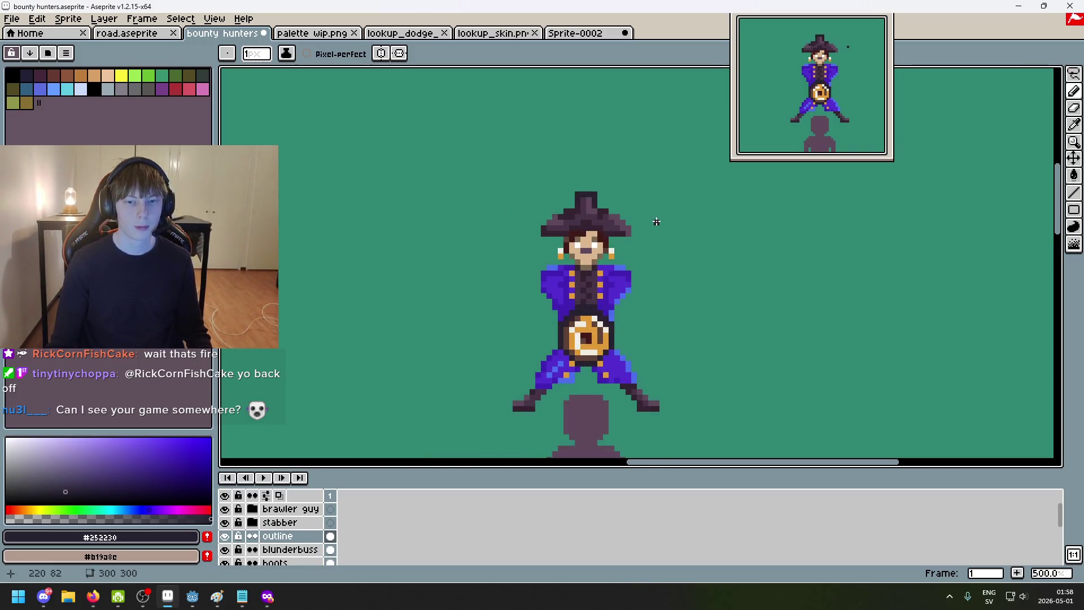
pyautogui.scroll(5, 652, 218)
pyautogui.moveTo(422, 226)
pyautogui.mouseDown()
pyautogui.moveTo(471, 225)
pyautogui.moveTo(475, 252)
pyautogui.moveTo(531, 280)
pyautogui.moveTo(595, 360)
pyautogui.mouseUp()
pyautogui.scroll(-1, 610, 338)
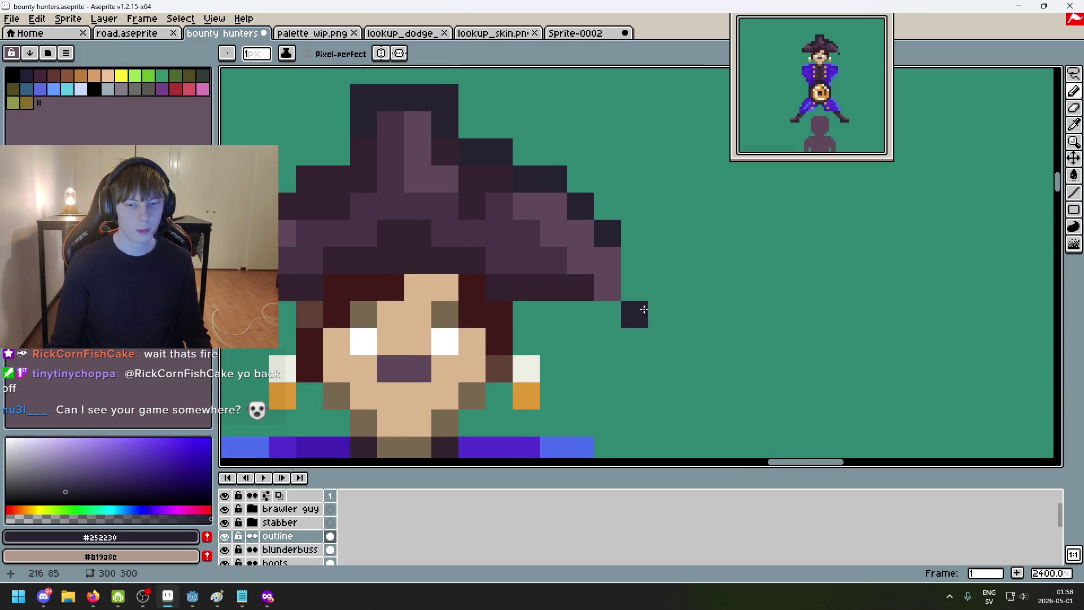
pyautogui.scroll(-4, 678, 305)
pyautogui.scroll(4, 666, 320)
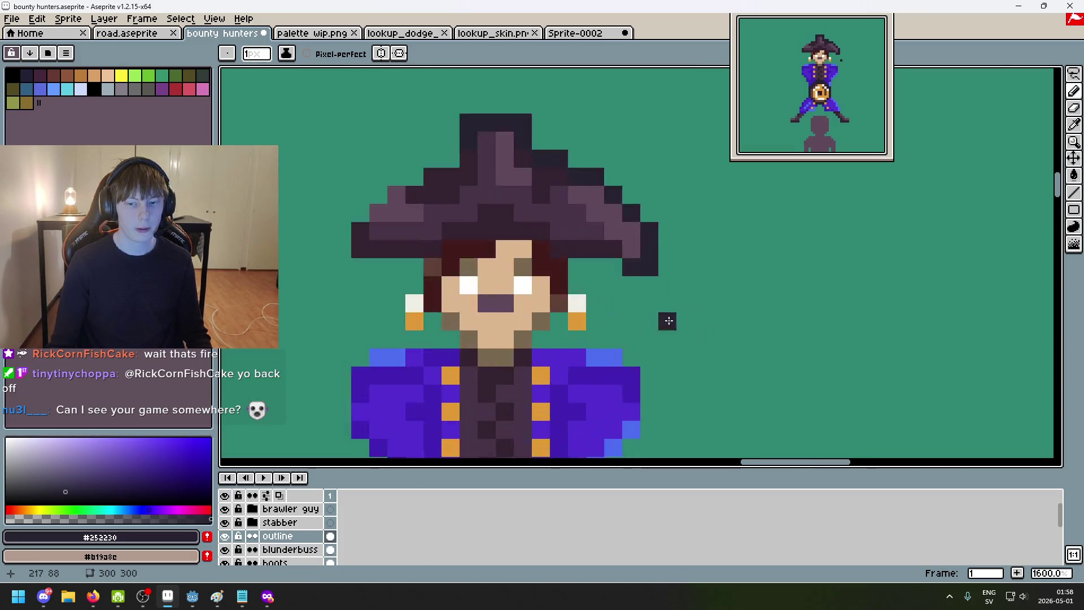
pyautogui.moveTo(577, 286)
pyautogui.mouseDown()
pyautogui.moveTo(596, 318)
pyautogui.moveTo(635, 341)
pyautogui.moveTo(682, 285)
pyautogui.moveTo(690, 242)
pyautogui.mouseUp()
pyautogui.click(645, 283)
pyautogui.click(690, 242)
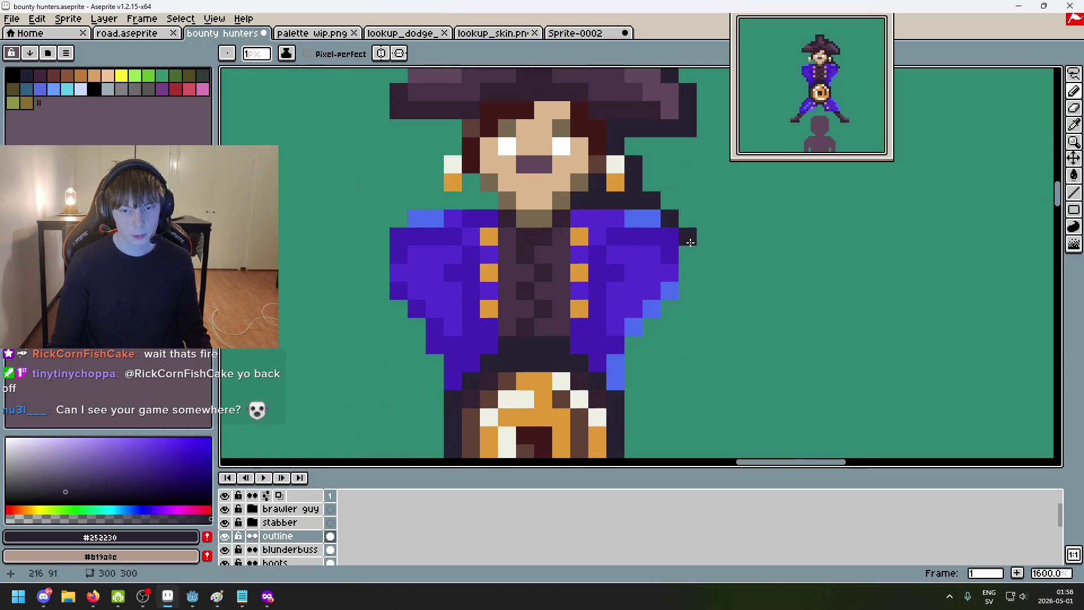
pyautogui.scroll(-4, 674, 201)
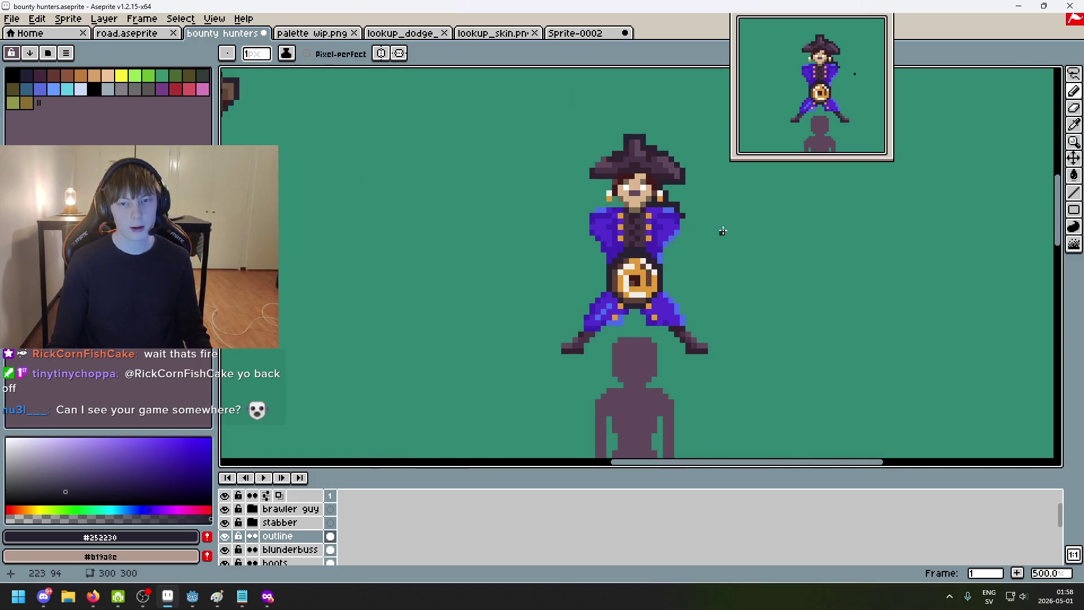
pyautogui.scroll(3, 581, 202)
pyautogui.moveTo(675, 205); pyautogui.dragTo(620, 202)
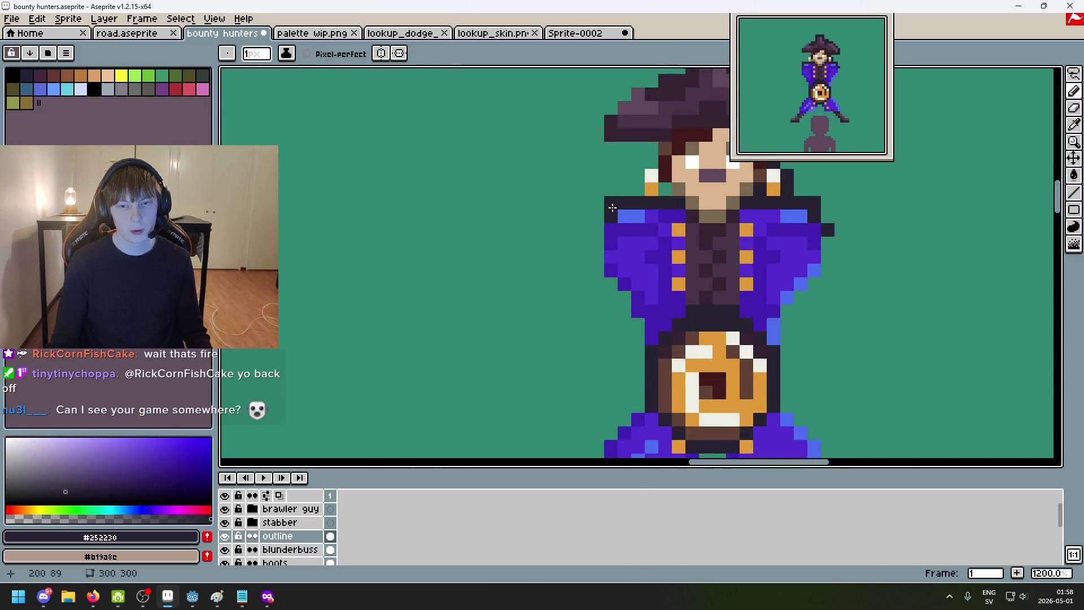
pyautogui.moveTo(678, 255); pyautogui.dragTo(479, 262)
pyautogui.click(646, 240)
pyautogui.scroll(-3, 646, 241)
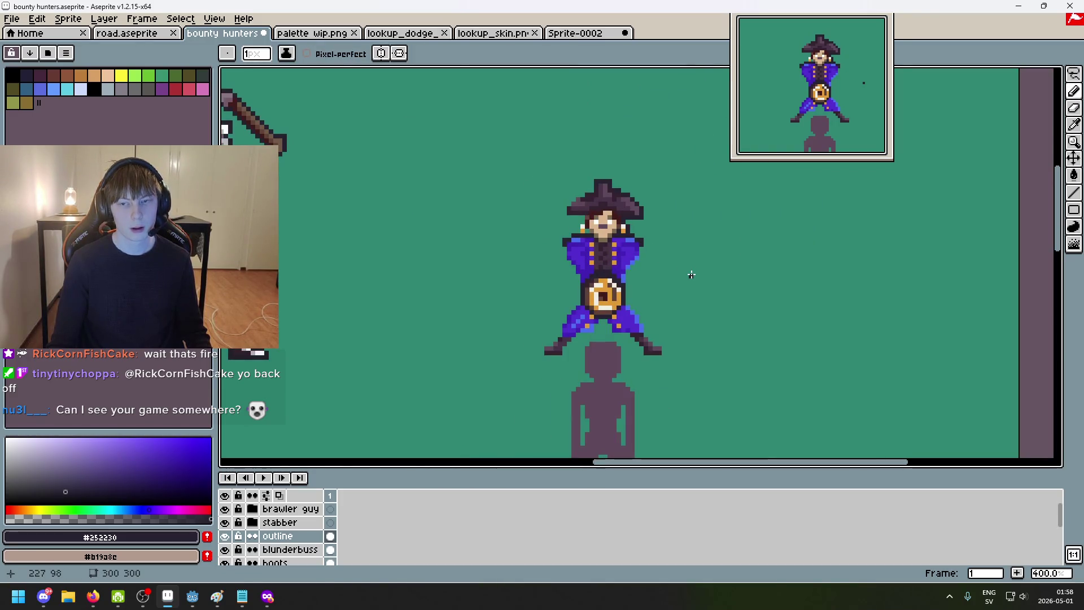
pyautogui.scroll(2, 663, 239)
pyautogui.scroll(2, 593, 236)
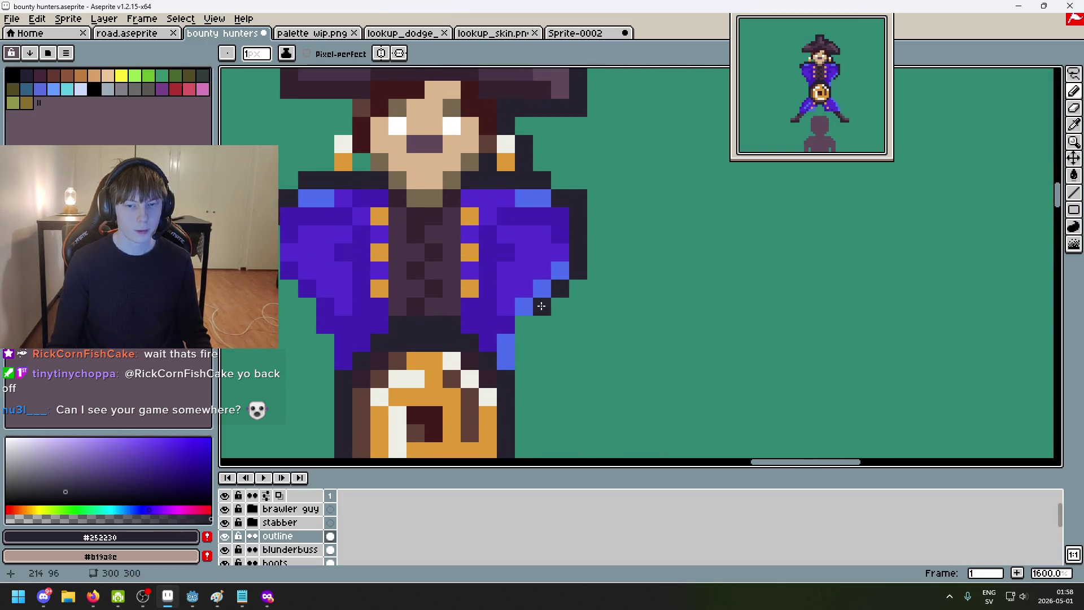
pyautogui.scroll(-2, 562, 311)
pyautogui.scroll(2, 584, 348)
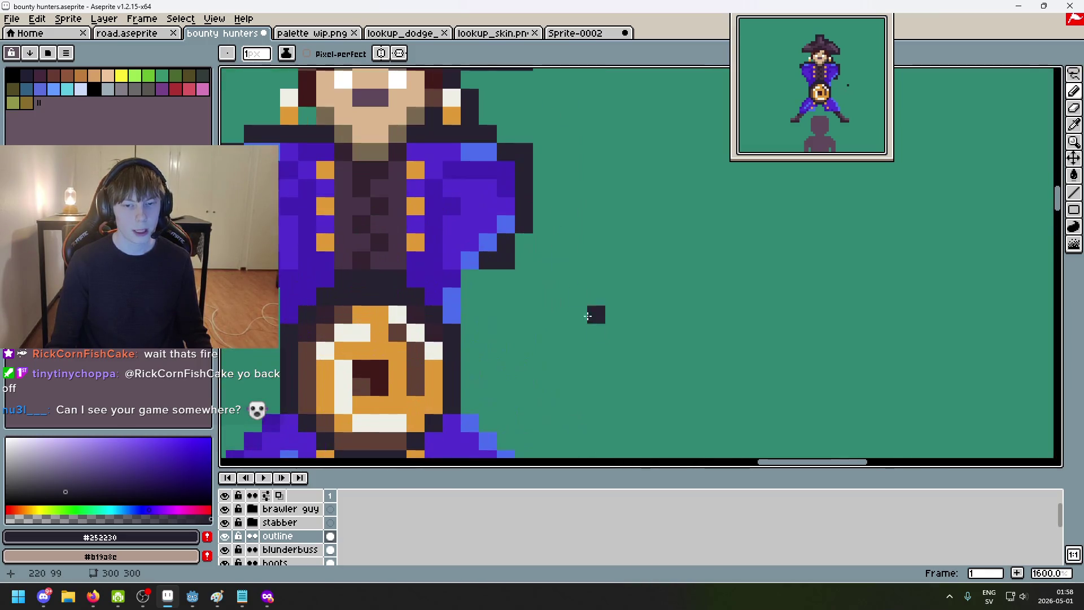
pyautogui.scroll(-4, 571, 302)
pyautogui.scroll(-1, 589, 308)
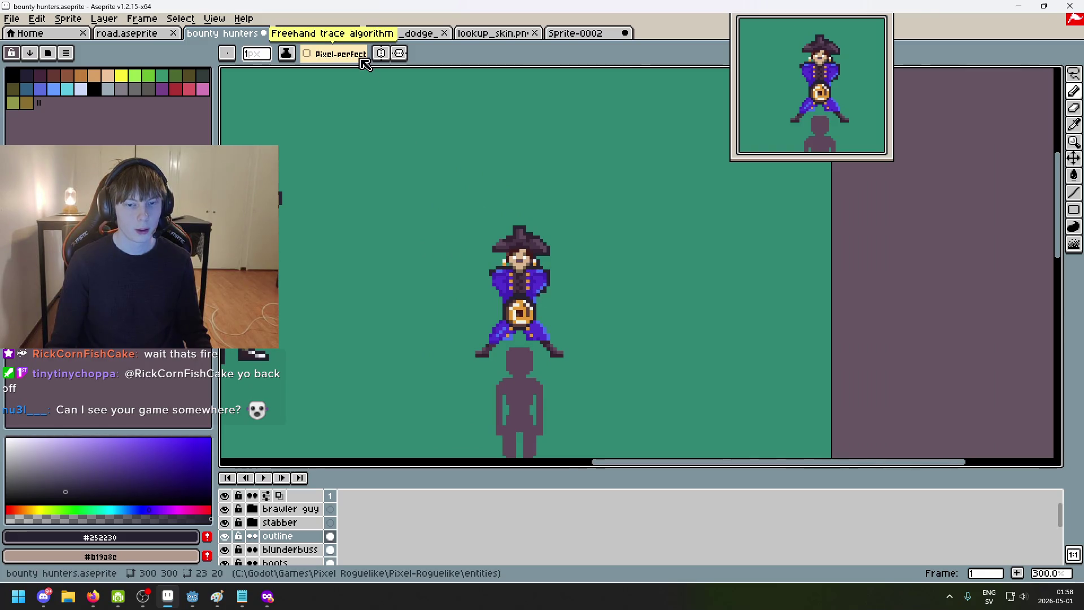
pyautogui.scroll(2, 533, 323)
pyautogui.scroll(2, 533, 323)
pyautogui.scroll(1, 407, 292)
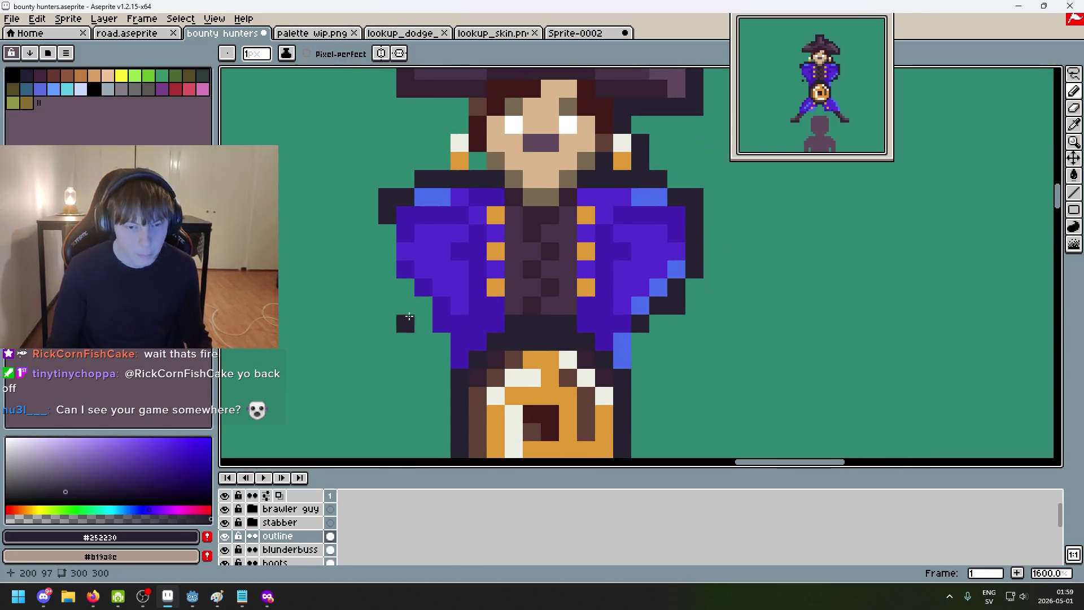
# Step: Outline the coat's left side down to its lower corner and enable horizontal symmetry
pyautogui.moveTo(406, 292); pyautogui.dragTo(423, 307)
pyautogui.moveTo(387, 252); pyautogui.dragTo(387, 233)
pyautogui.click(387, 269)
pyautogui.moveTo(438, 340); pyautogui.dragTo(428, 327)
pyautogui.click(442, 341)
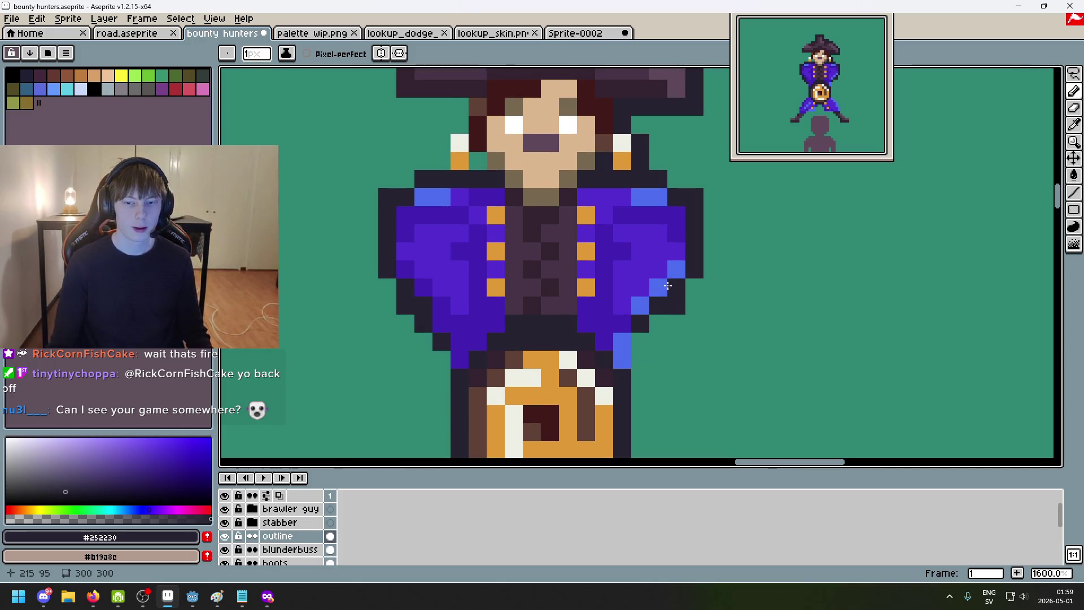
pyautogui.click(380, 53)
pyautogui.press('alt')
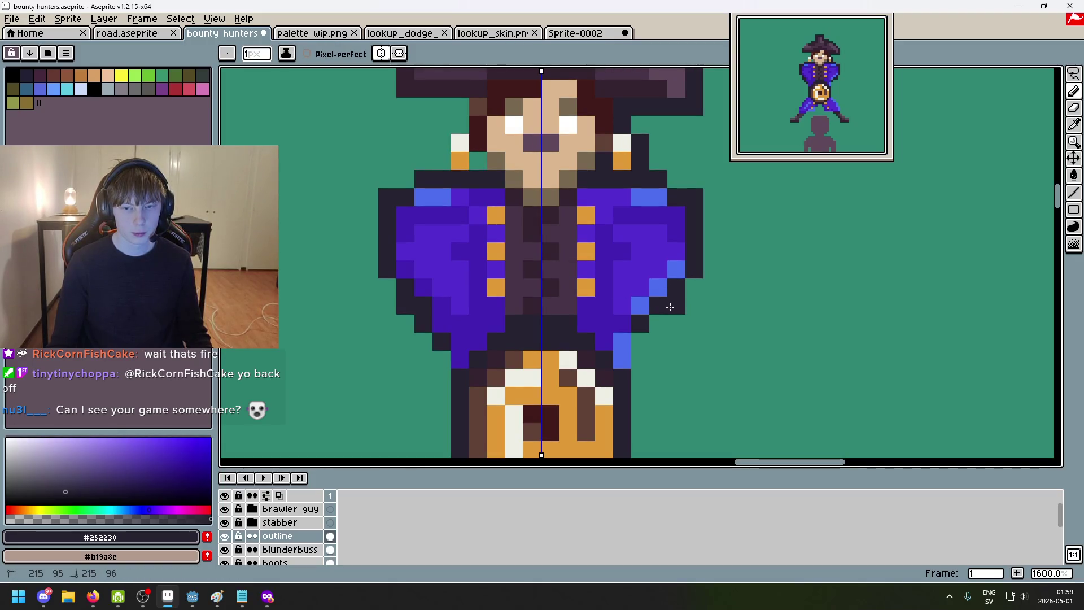
# Step: Undo stray mirrored pixels on the coat's right edge, turn symmetry off and re-pick the outline colour
pyautogui.keyDown('alt'); pyautogui.click(659, 286); pyautogui.keyUp('alt')
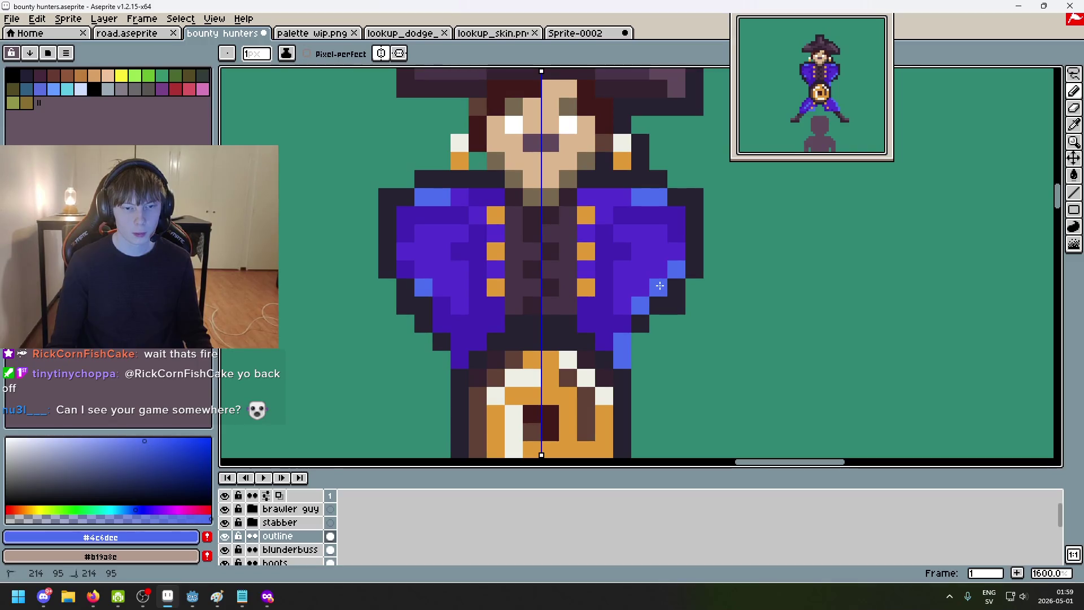
pyautogui.hotkey('ctrl', 'z')
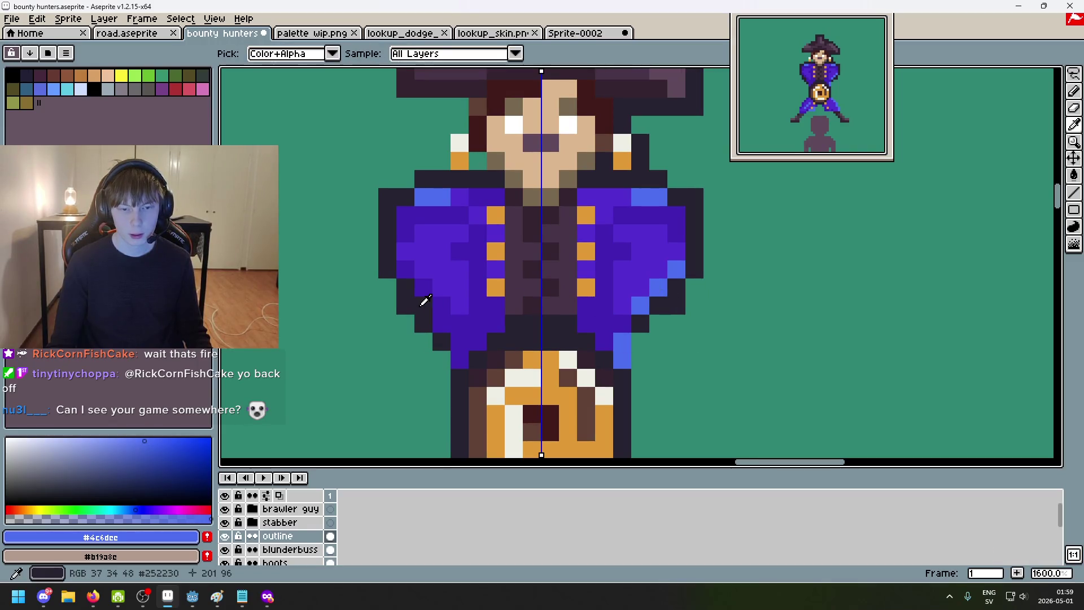
pyautogui.keyDown('alt'); pyautogui.click(416, 303); pyautogui.keyUp('alt')
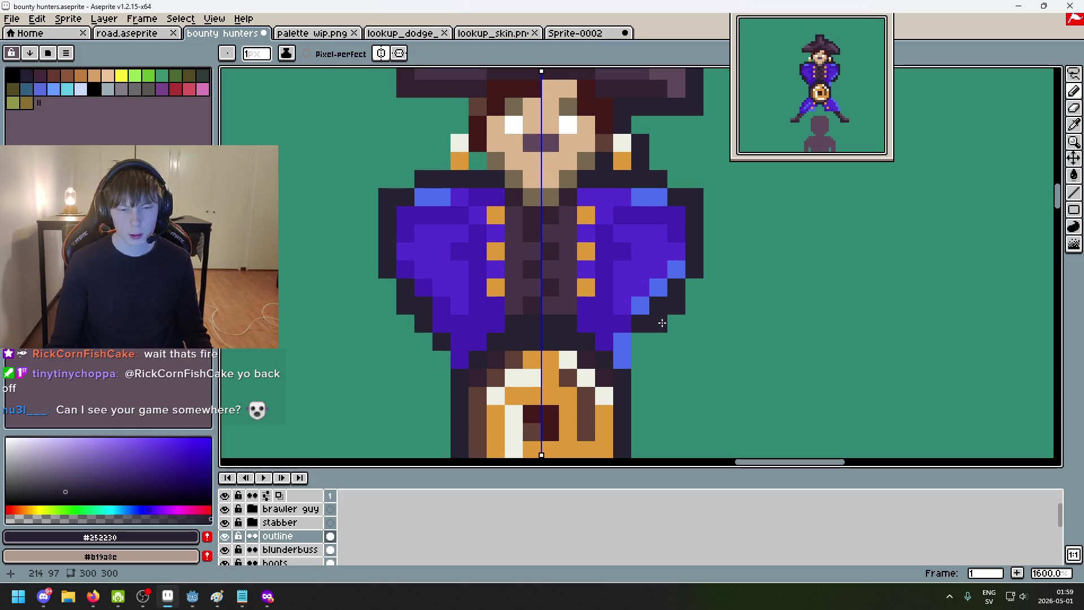
pyautogui.keyDown('alt'); pyautogui.click(622, 322); pyautogui.keyUp('alt')
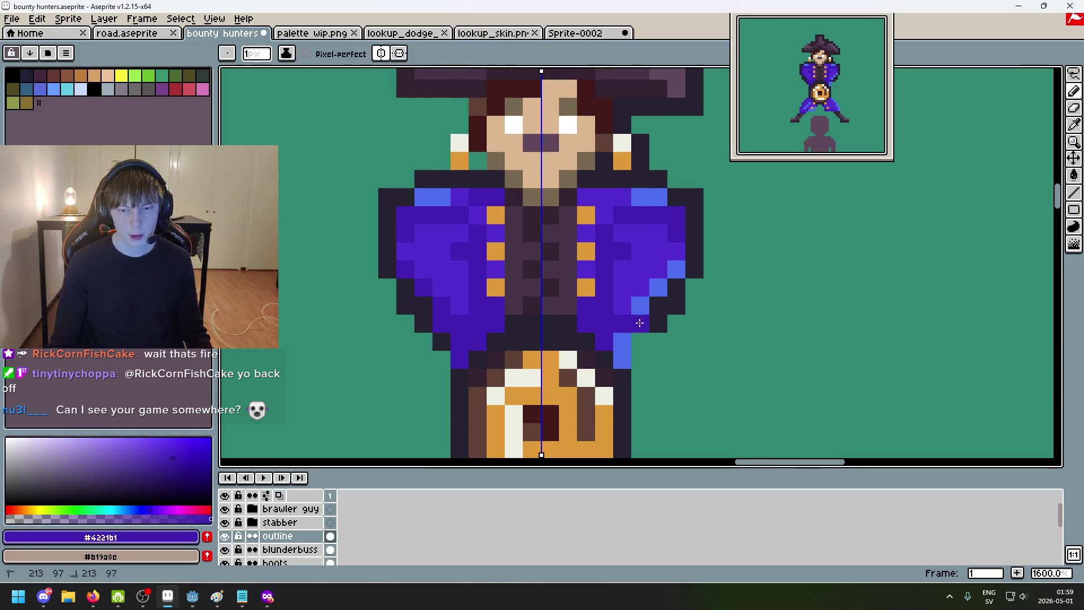
pyautogui.hotkey('ctrl', 'z')
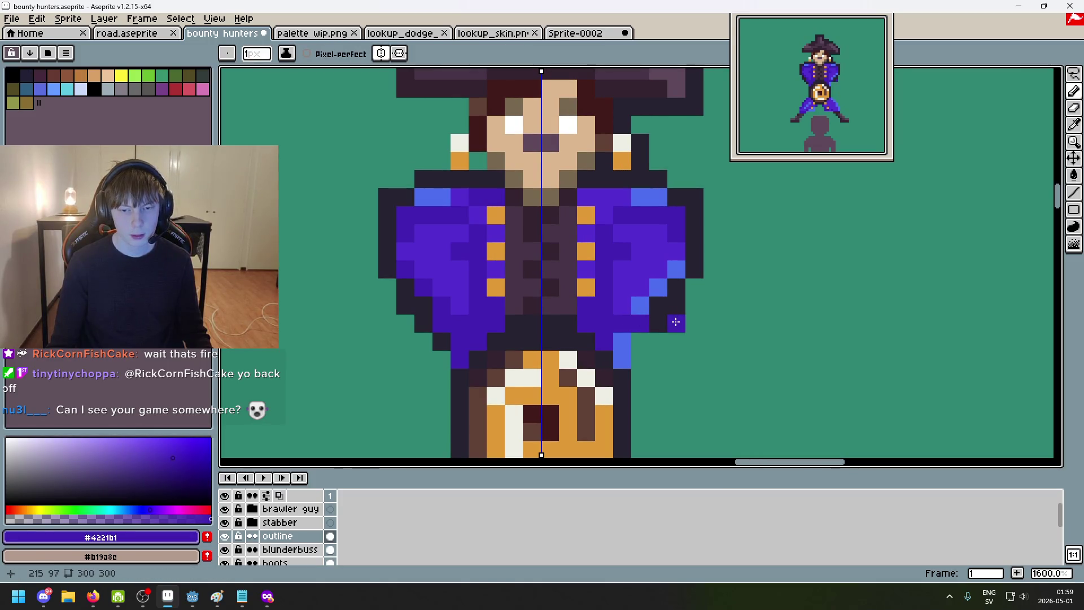
pyautogui.click(383, 56)
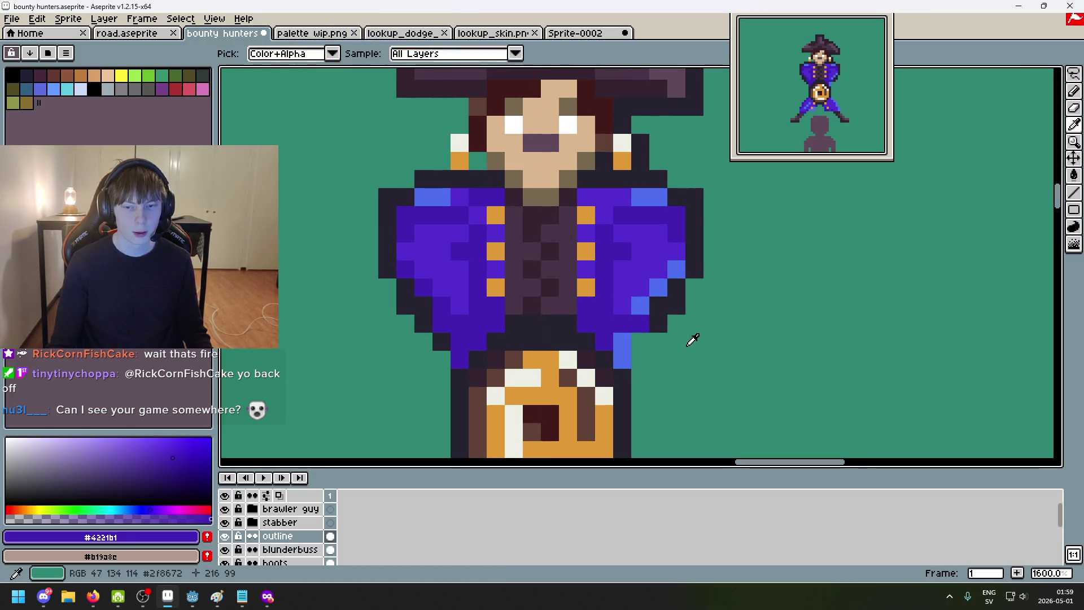
pyautogui.keyDown('alt'); pyautogui.click(639, 341); pyautogui.keyUp('alt')
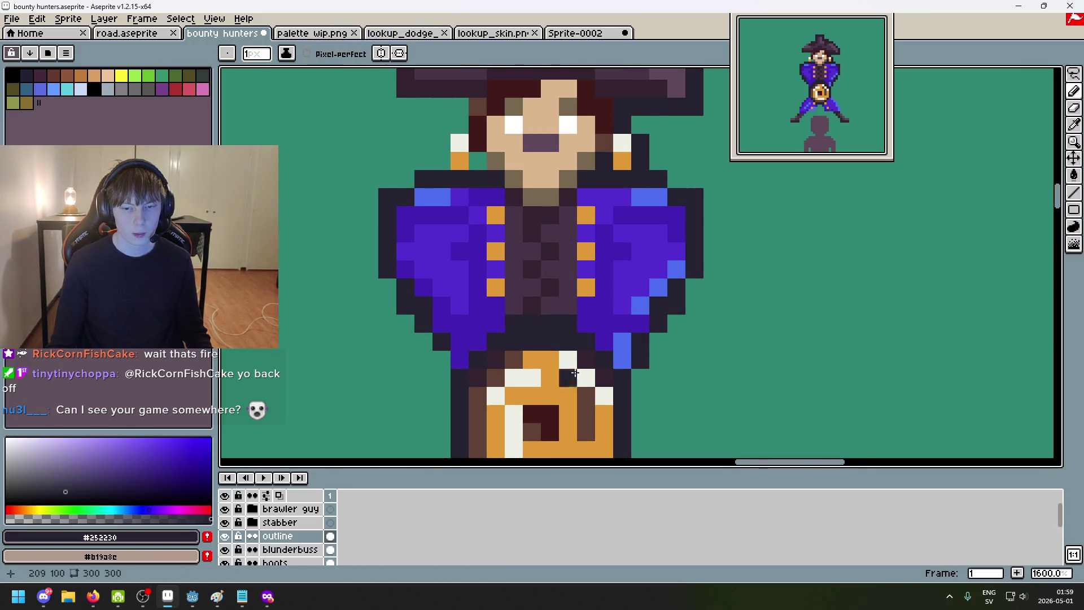
pyautogui.scroll(-4, 525, 343)
pyautogui.scroll(1, 505, 352)
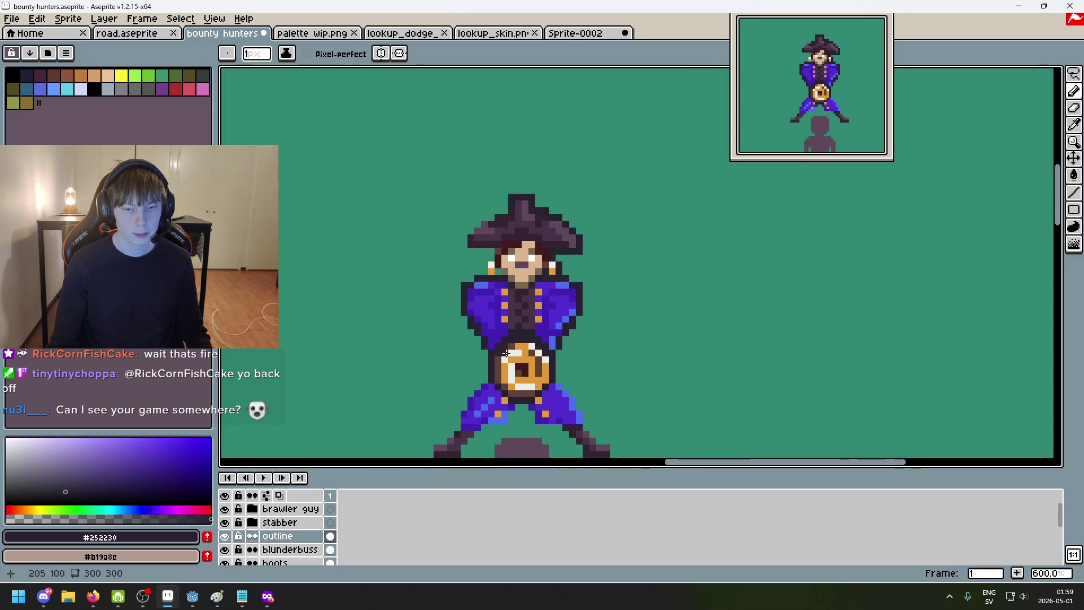
pyautogui.scroll(-2, 505, 352)
pyautogui.scroll(-1, 581, 362)
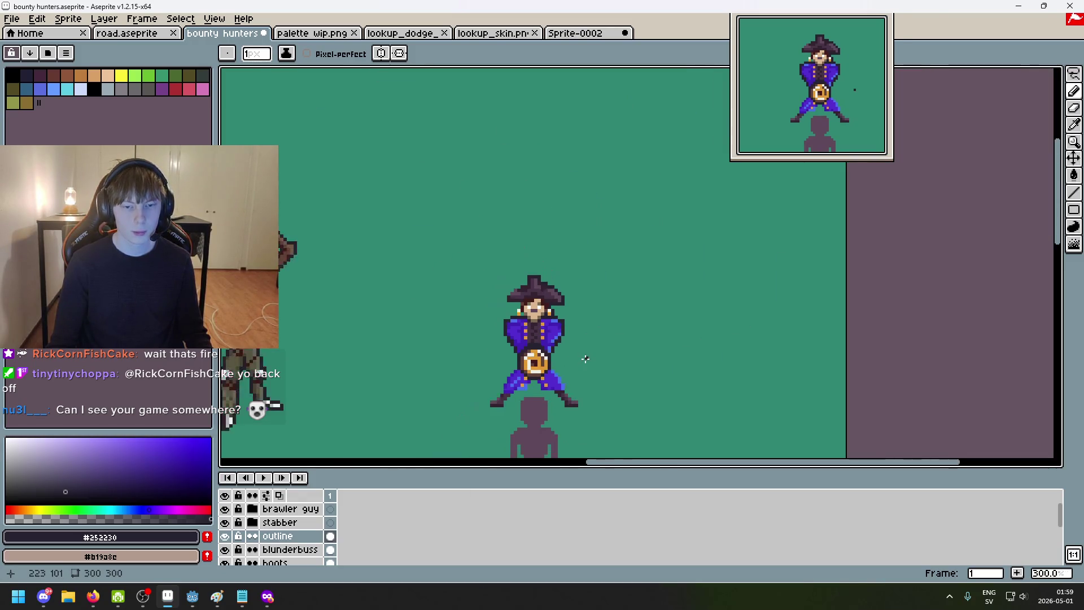
pyautogui.scroll(4, 578, 314)
pyautogui.scroll(3, 558, 279)
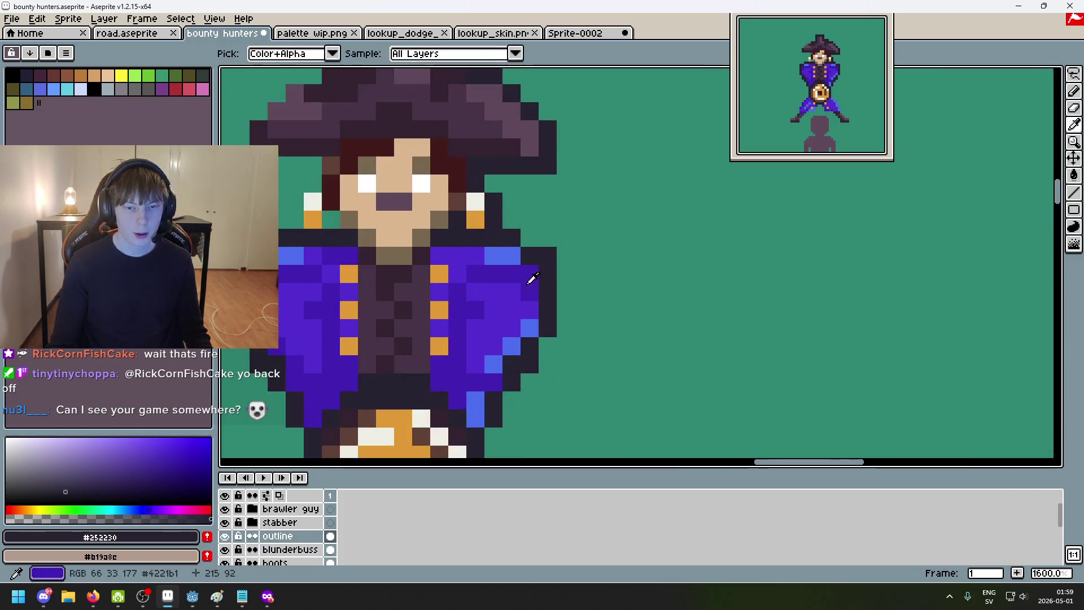
# Step: Re-sample the dark outline shade #252230 from the coat edge and undo the last pencil stroke
pyautogui.keyDown('alt'); pyautogui.click(542, 251); pyautogui.keyUp('alt')
pyautogui.press('e')
pyautogui.scroll(-2, 583, 274)
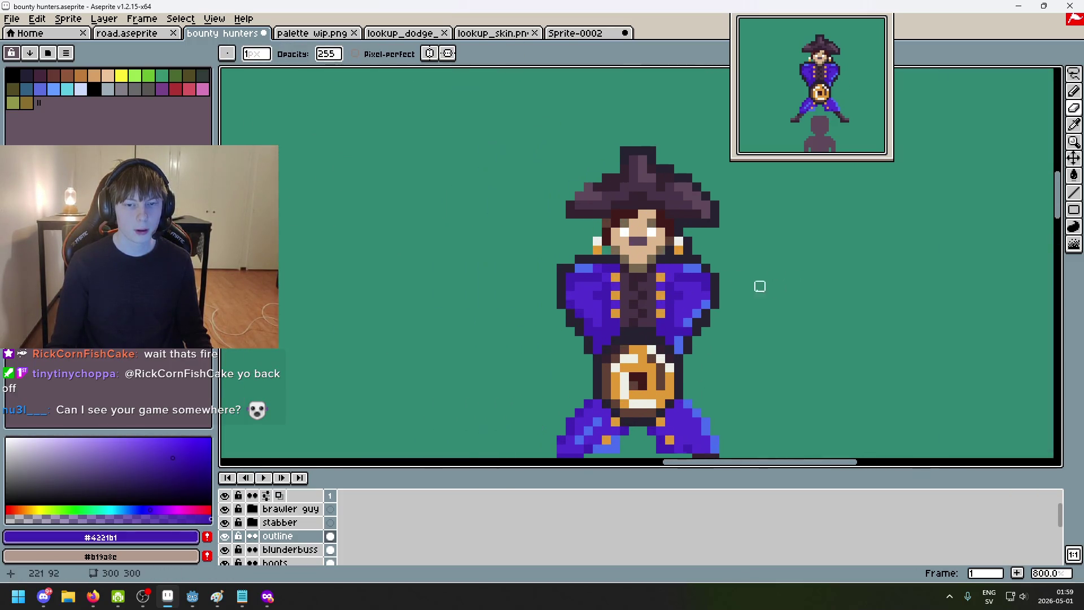
pyautogui.scroll(-4, 700, 319)
pyautogui.scroll(4, 703, 328)
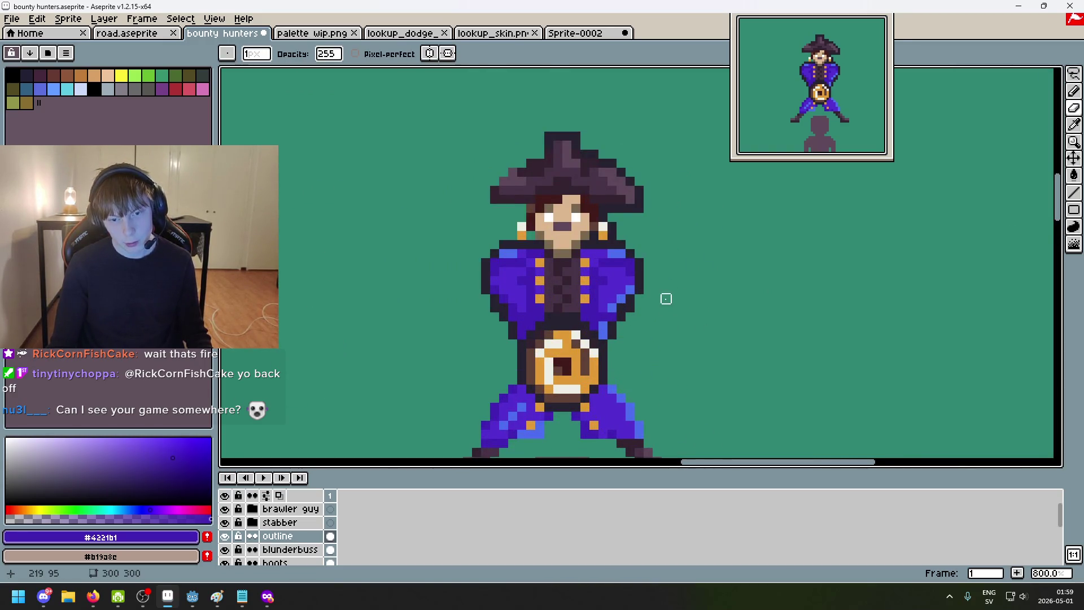
pyautogui.scroll(-4, 690, 254)
pyautogui.scroll(3, 722, 226)
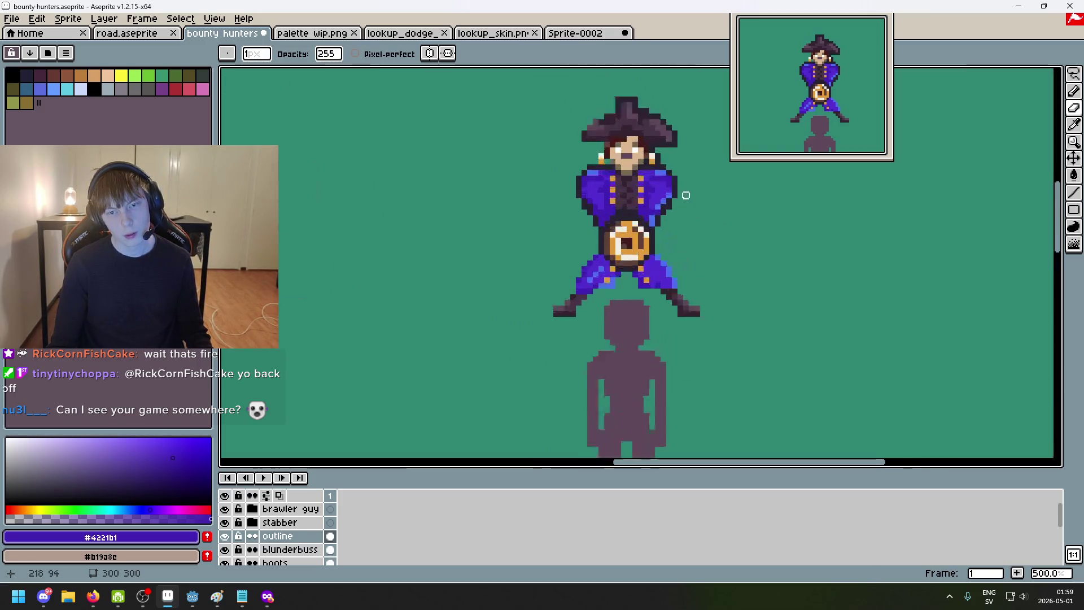
pyautogui.scroll(2, 684, 195)
pyautogui.scroll(4, 678, 255)
pyautogui.press('b')
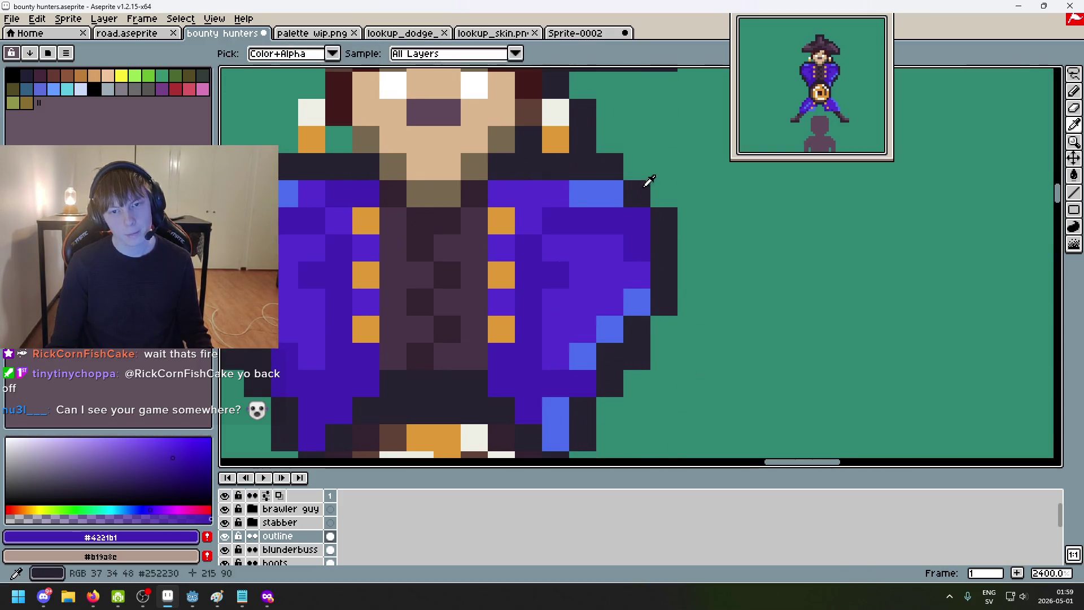
pyautogui.keyDown('alt'); pyautogui.click(649, 183); pyautogui.keyUp('alt')
pyautogui.scroll(-5, 612, 221)
pyautogui.scroll(-5, 542, 212)
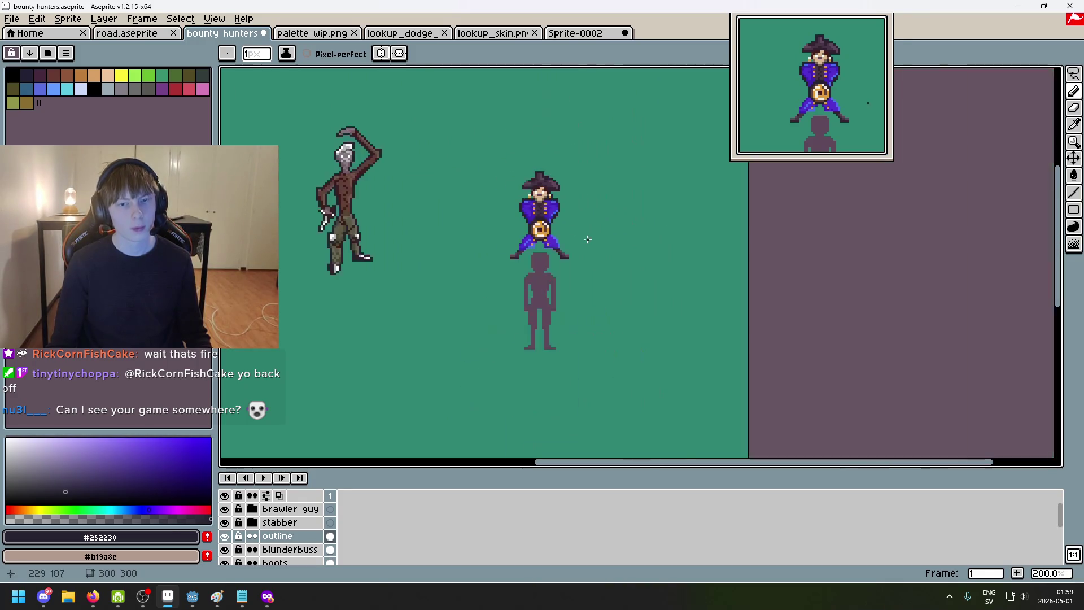
pyautogui.scroll(1, 588, 241)
pyautogui.hotkey('ctrl', 'z')
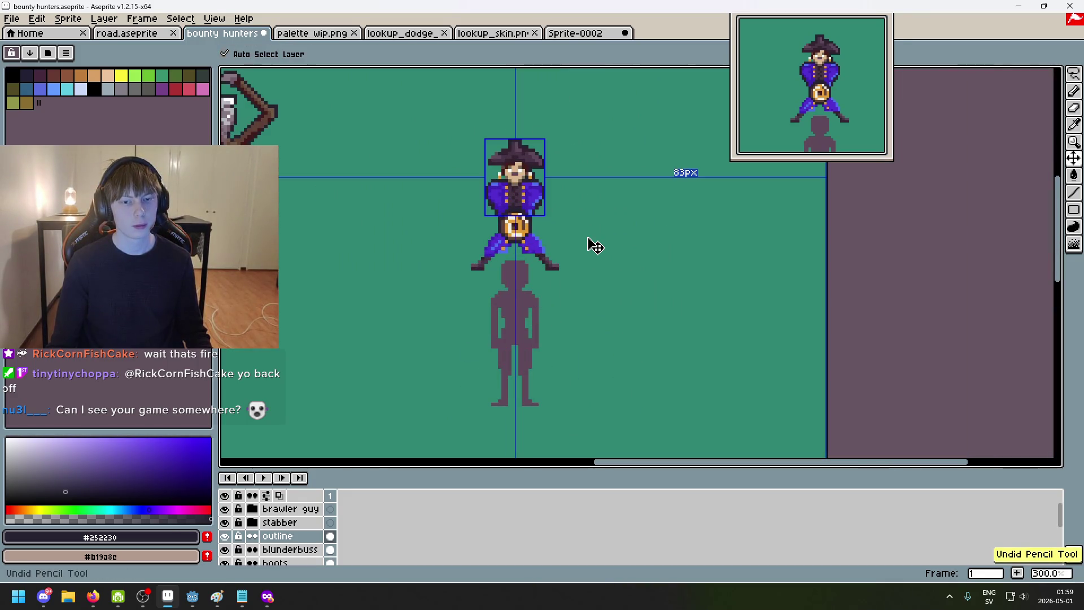
pyautogui.scroll(3, 524, 198)
pyautogui.scroll(1, 523, 199)
pyautogui.scroll(2, 541, 220)
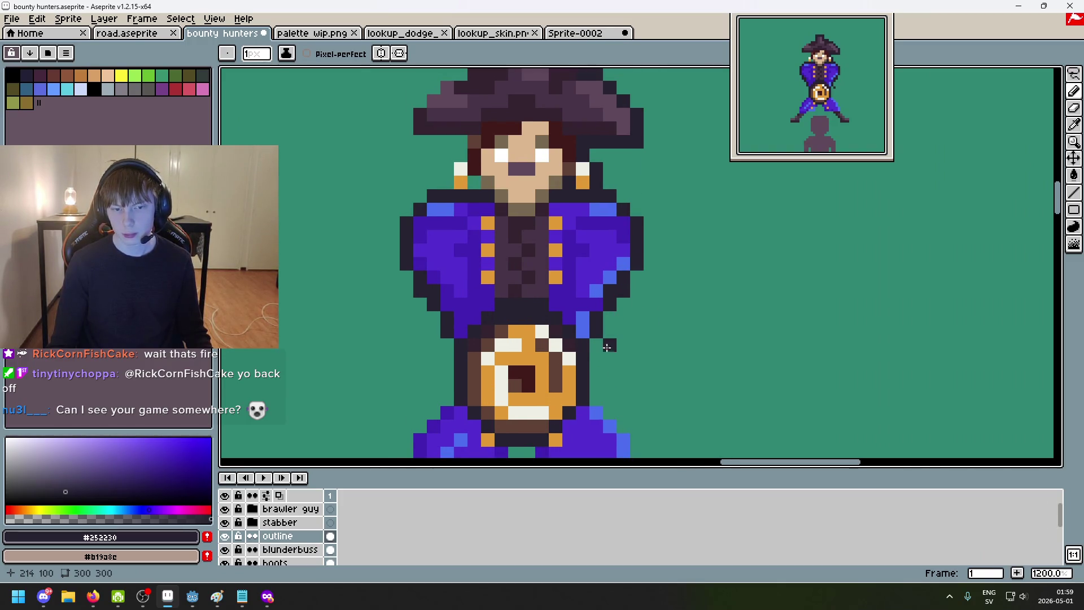
pyautogui.scroll(-1, 606, 346)
pyautogui.scroll(1, 607, 332)
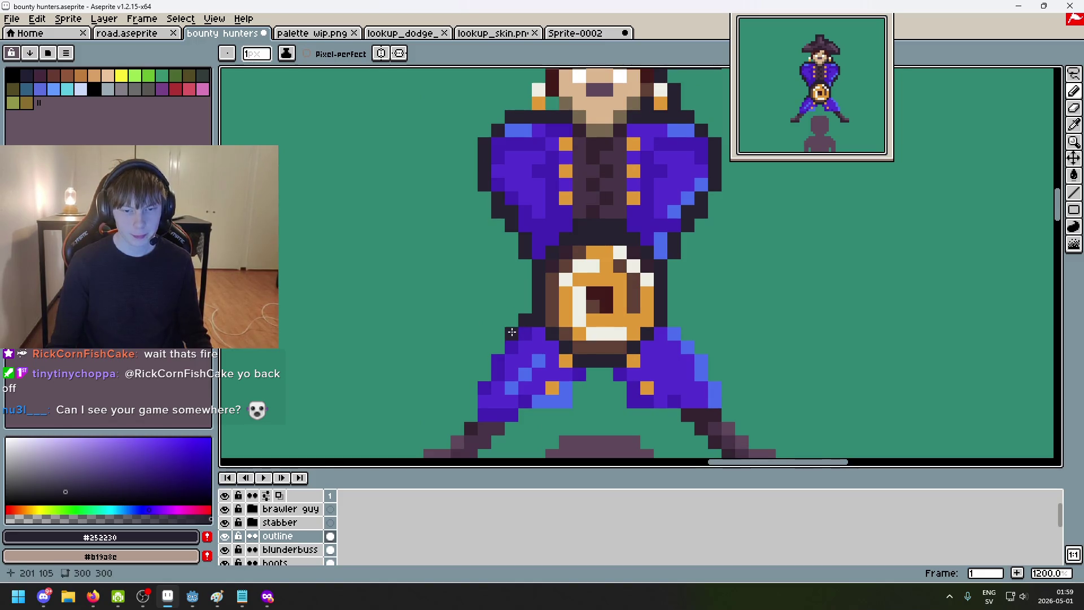
pyautogui.moveTo(497, 351); pyautogui.dragTo(530, 308)
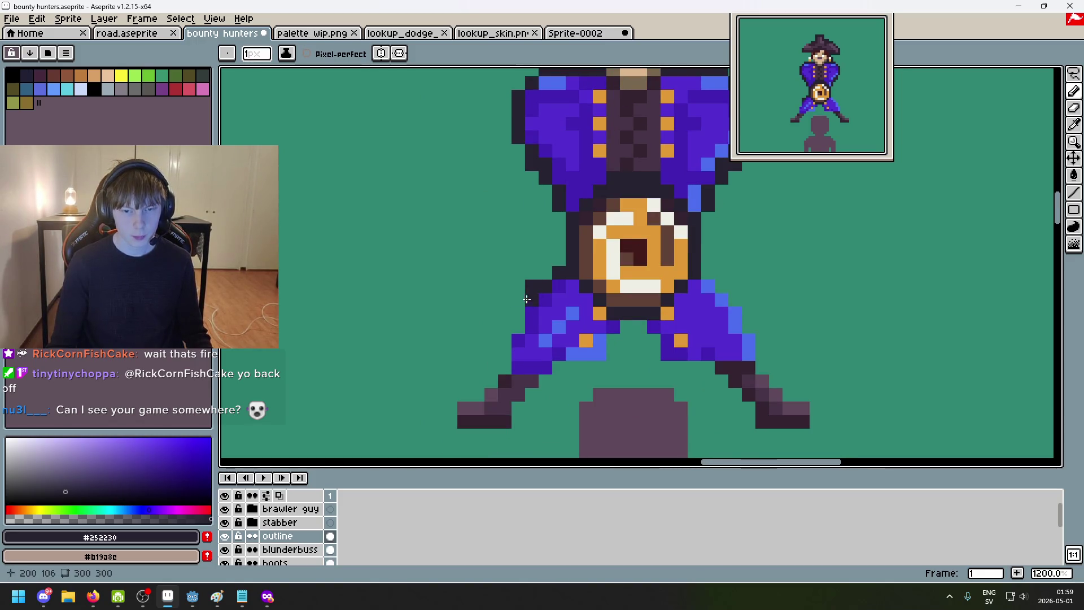
pyautogui.scroll(-3, 545, 339)
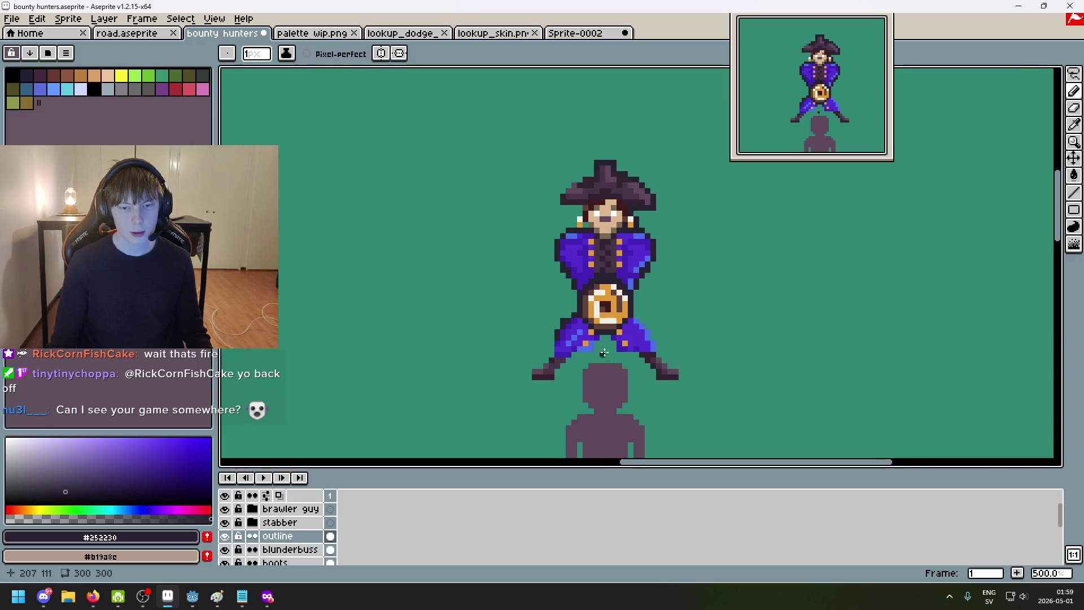
pyautogui.scroll(2, 603, 351)
# Step: Add dark outline pixels down the right leg and around the right boot
pyautogui.press('v')
pyautogui.press('b')
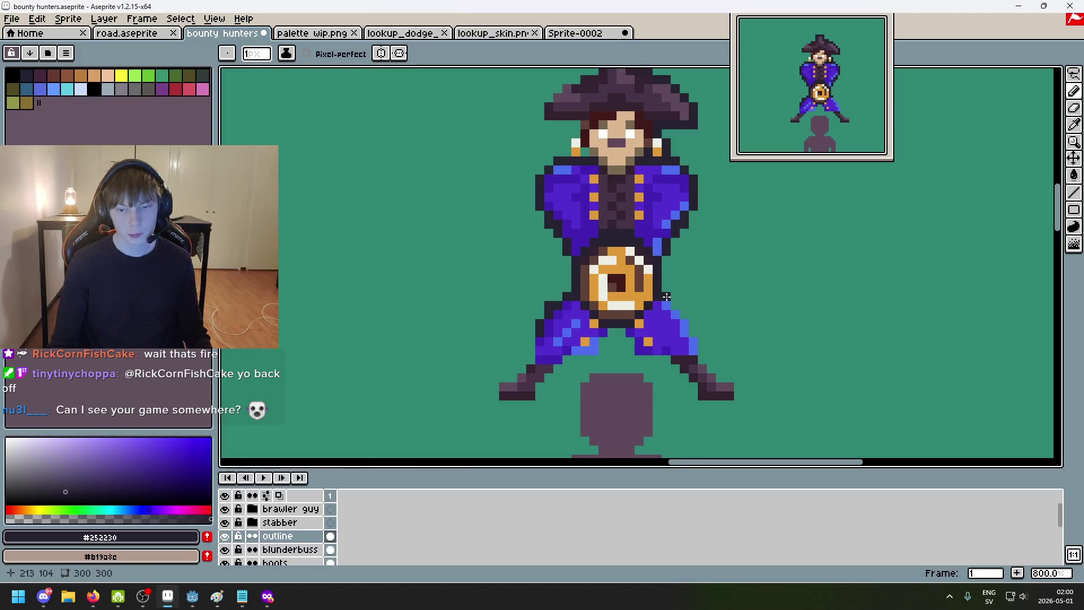
pyautogui.scroll(3, 669, 305)
pyautogui.scroll(2, 682, 316)
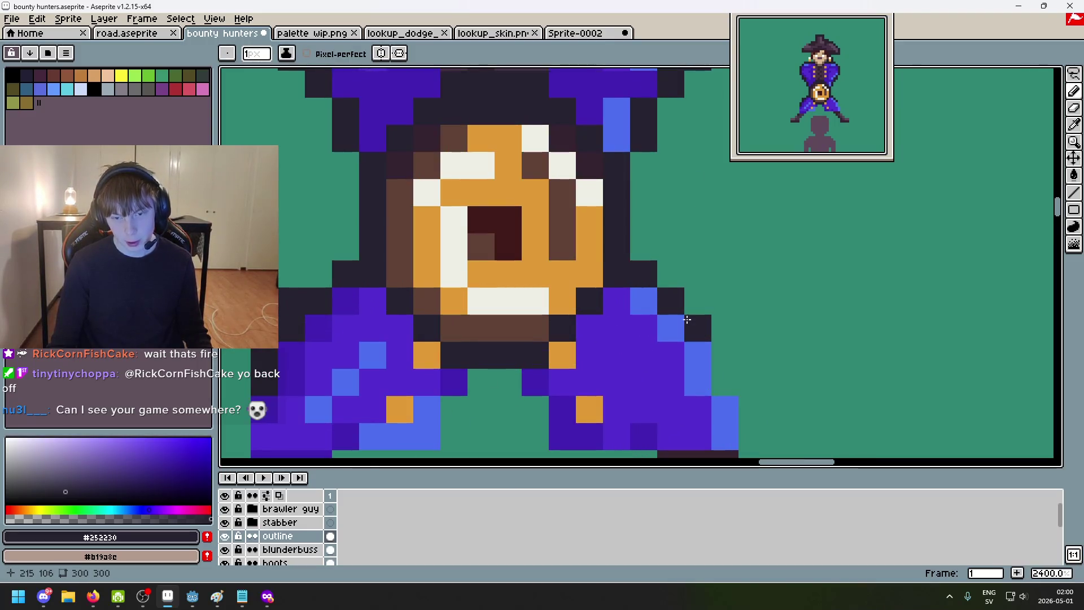
pyautogui.scroll(-3, 708, 334)
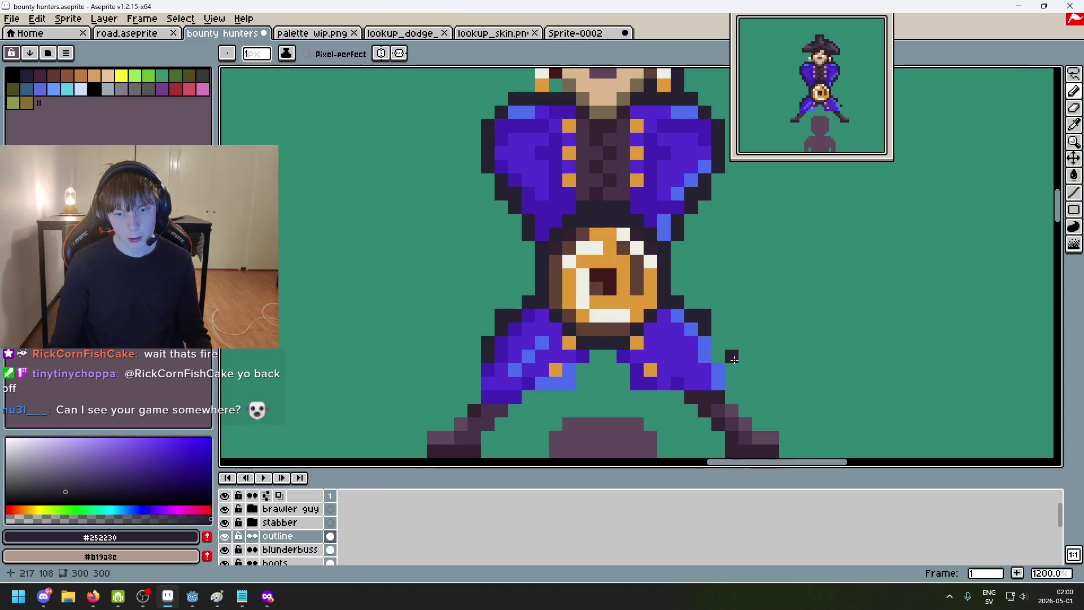
pyautogui.moveTo(728, 356); pyautogui.dragTo(673, 315)
pyautogui.click(635, 317)
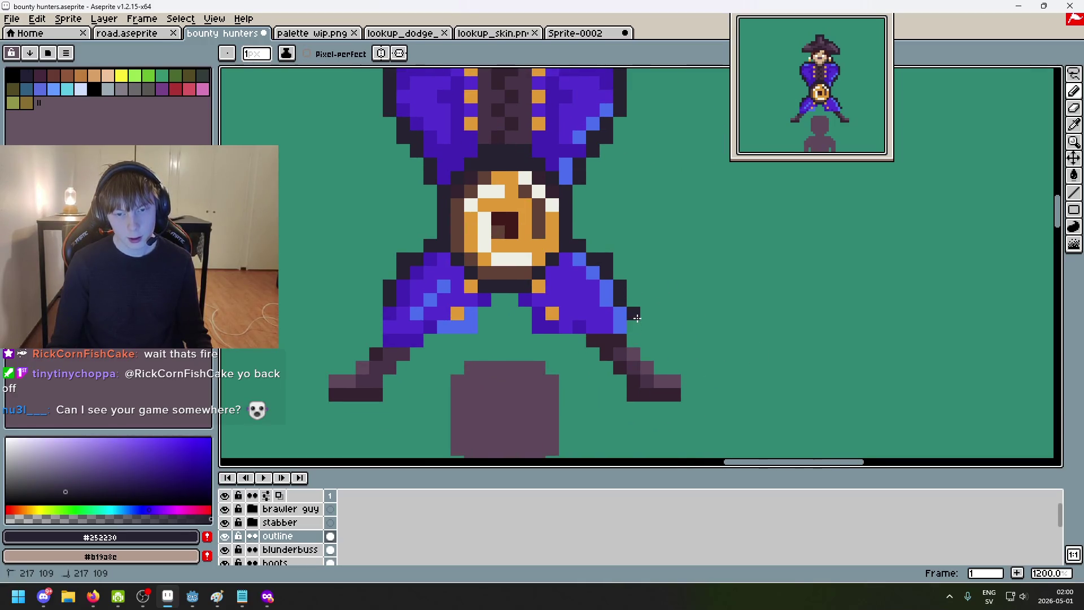
pyautogui.click(647, 354)
pyautogui.click(674, 367)
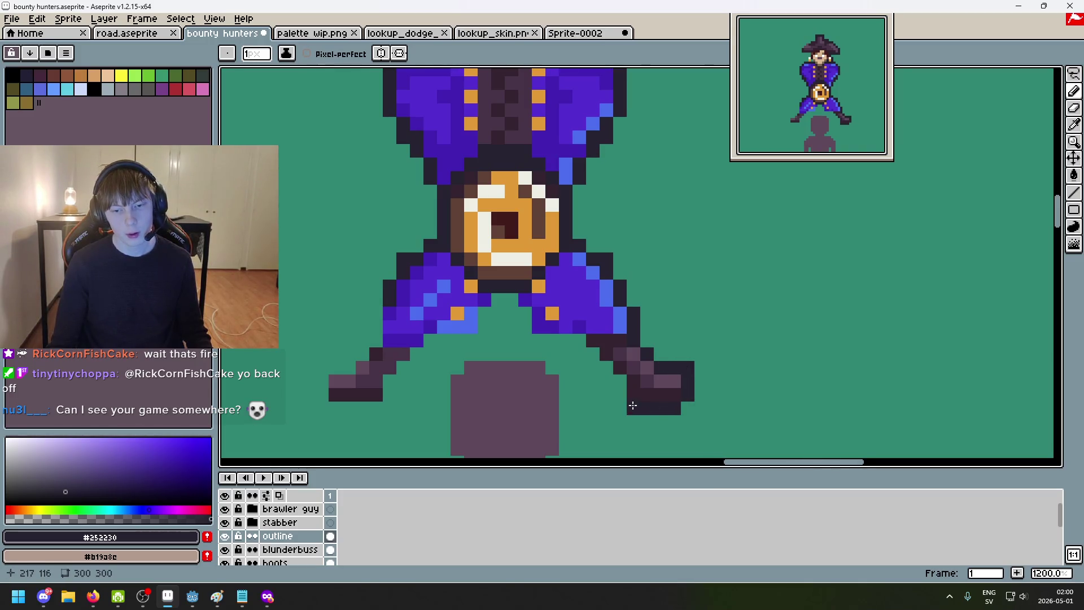
pyautogui.scroll(-1, 633, 406)
pyautogui.scroll(-1, 711, 356)
# Step: Discard a stray trial curve, then outline beneath the right boot and under the coat
pyautogui.moveTo(645, 316); pyautogui.dragTo(764, 326)
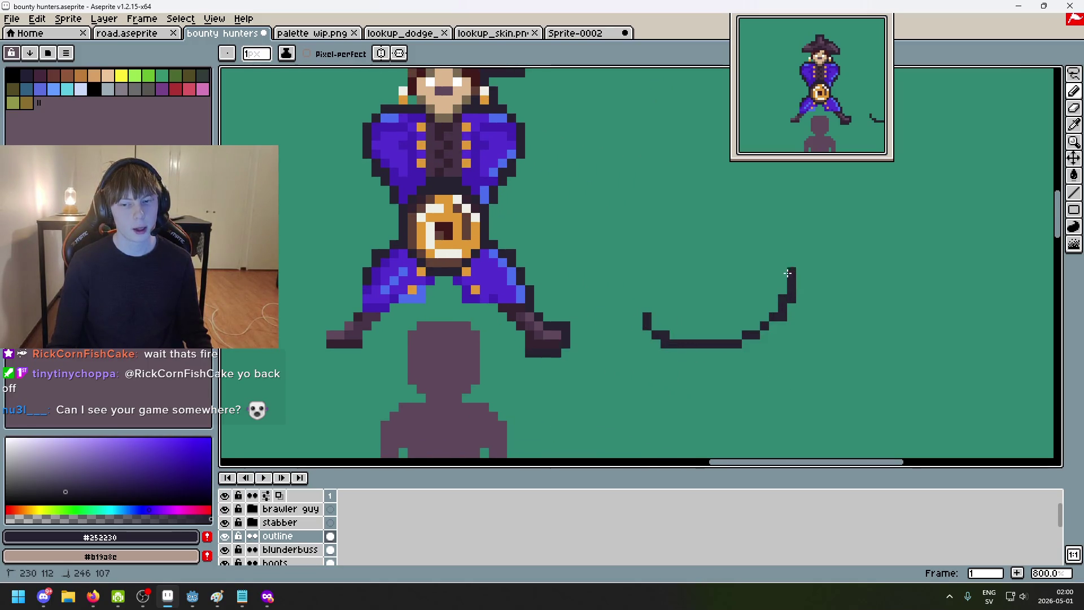
pyautogui.moveTo(787, 273); pyautogui.dragTo(692, 323)
pyautogui.hotkey('ctrl', 'z')
pyautogui.scroll(4, 567, 433)
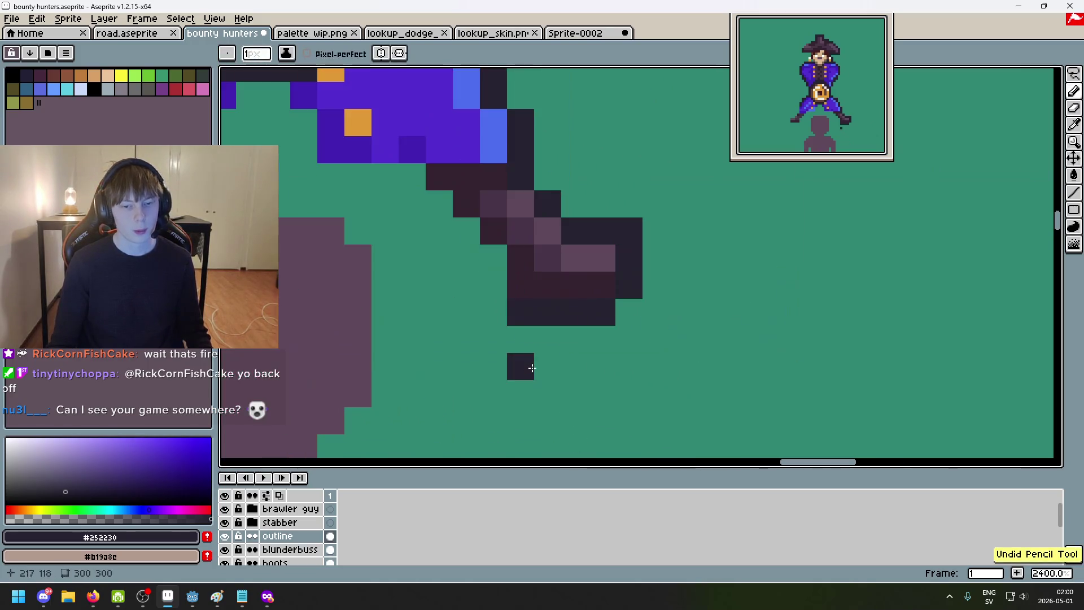
pyautogui.scroll(1, 528, 328)
pyautogui.moveTo(546, 273)
pyautogui.mouseDown()
pyautogui.moveTo(466, 224)
pyautogui.moveTo(640, 273)
pyautogui.moveTo(563, 271)
pyautogui.moveTo(561, 222)
pyautogui.mouseUp()
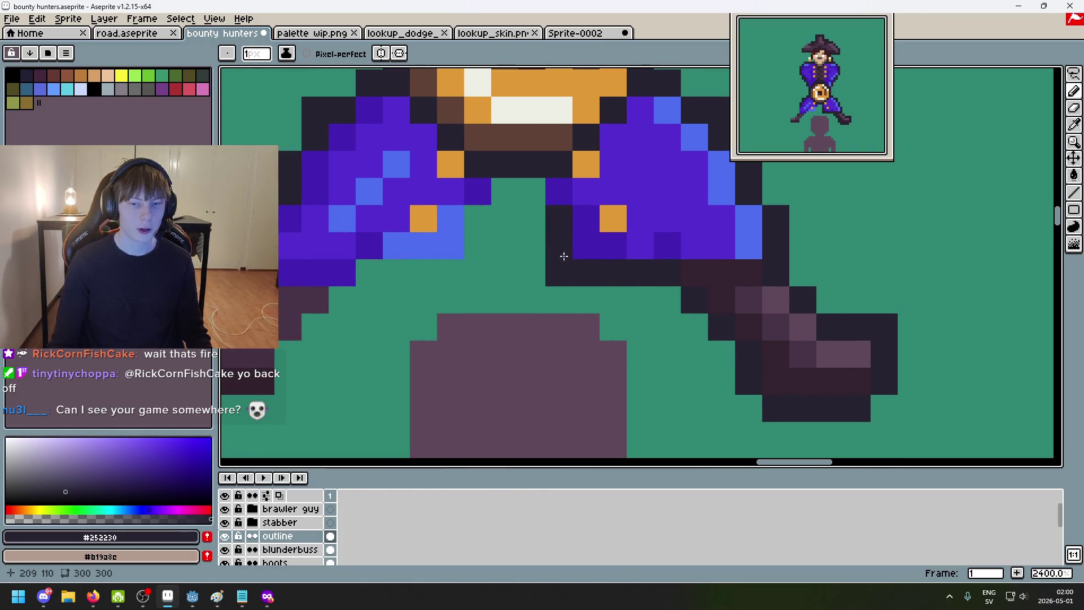
pyautogui.moveTo(600, 296); pyautogui.dragTo(645, 357)
pyautogui.moveTo(577, 252)
pyautogui.mouseDown()
pyautogui.moveTo(520, 278)
pyautogui.moveTo(520, 327)
pyautogui.moveTo(424, 332)
pyautogui.moveTo(536, 300)
pyautogui.moveTo(483, 303)
pyautogui.moveTo(435, 351)
pyautogui.moveTo(433, 381)
pyautogui.mouseUp()
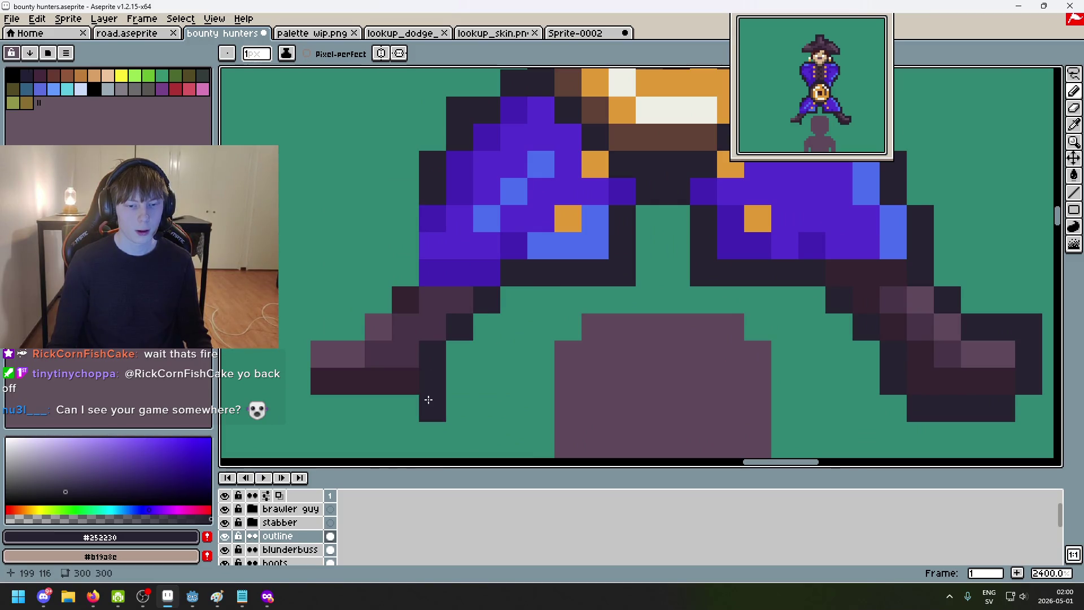
pyautogui.scroll(-1, 725, 381)
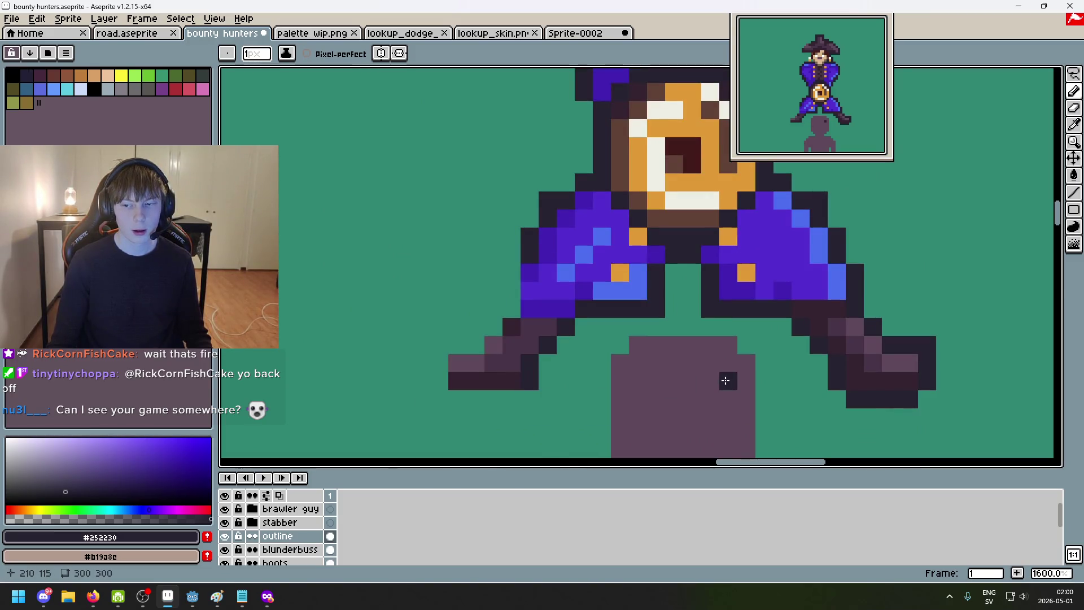
pyautogui.scroll(-3, 843, 395)
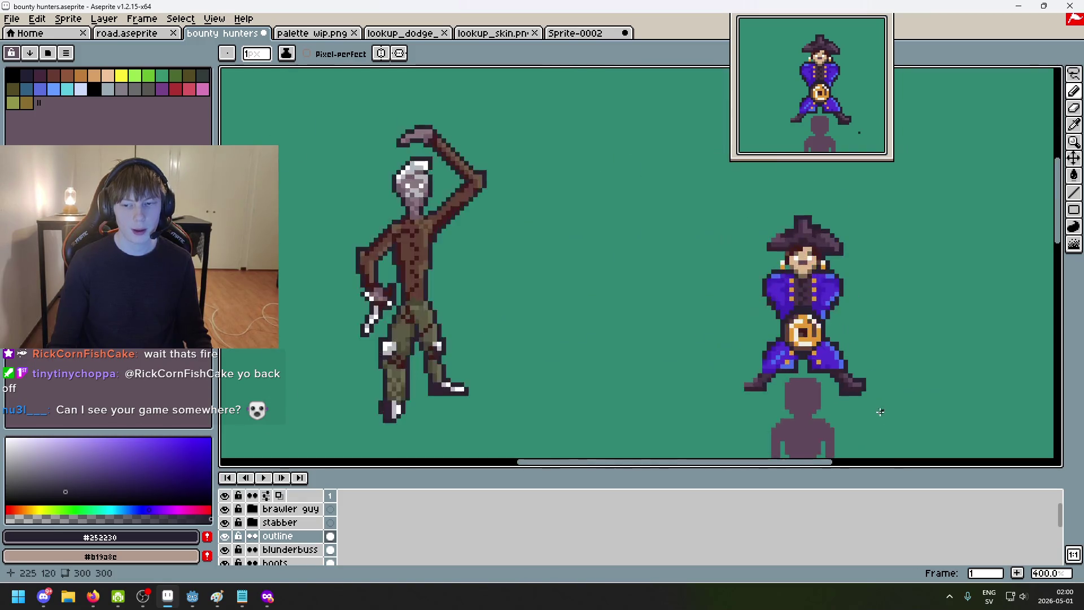
pyautogui.scroll(1, 863, 424)
pyautogui.scroll(4, 844, 429)
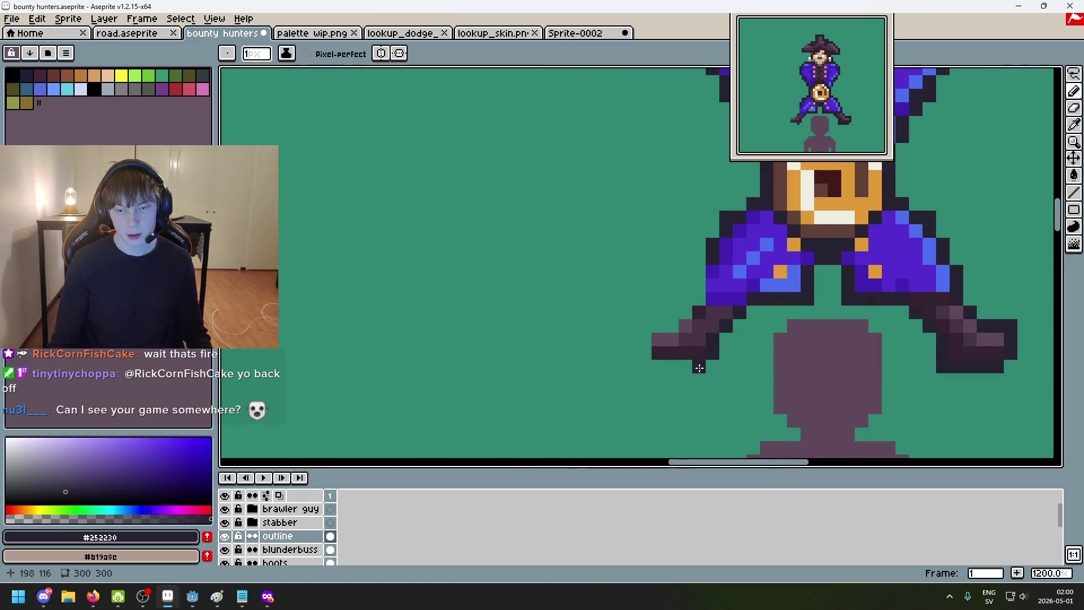
# Step: Outline around the left boot, then select and nudge the left boot with a transform
pyautogui.moveTo(661, 367); pyautogui.dragTo(644, 353)
pyautogui.click(640, 328)
pyautogui.scroll(-4, 693, 300)
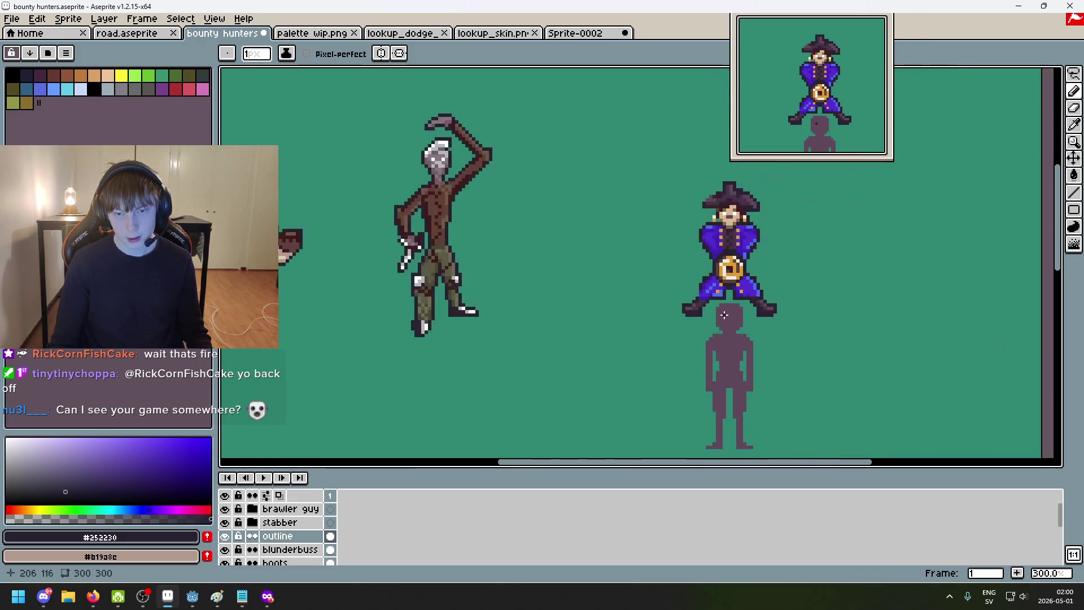
pyautogui.scroll(1, 767, 347)
pyautogui.scroll(2, 746, 356)
pyautogui.scroll(1, 720, 364)
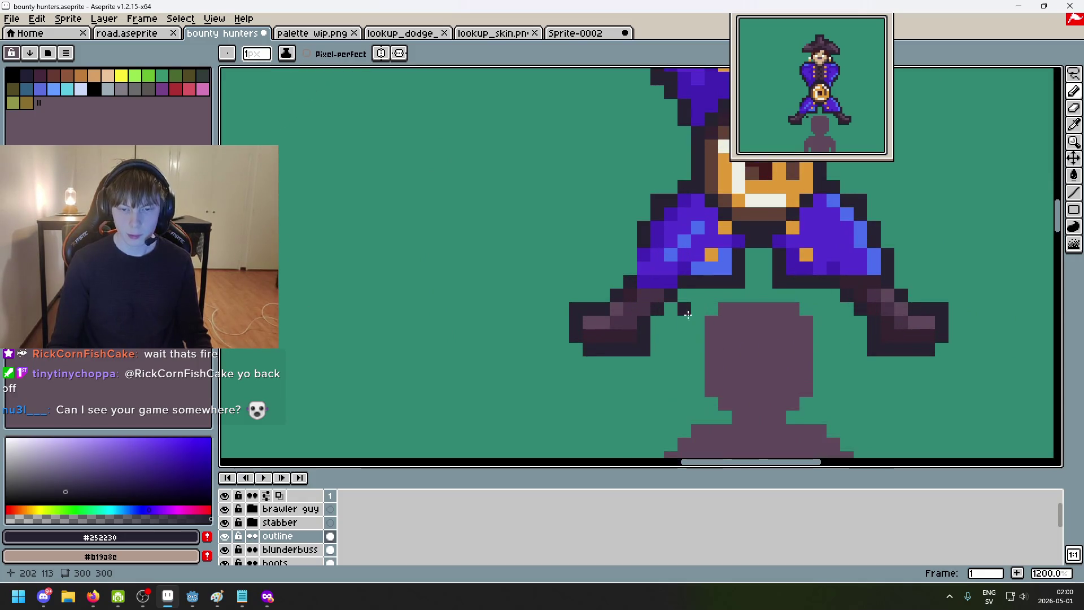
pyautogui.scroll(1, 695, 374)
pyautogui.moveTo(694, 374); pyautogui.dragTo(693, 376)
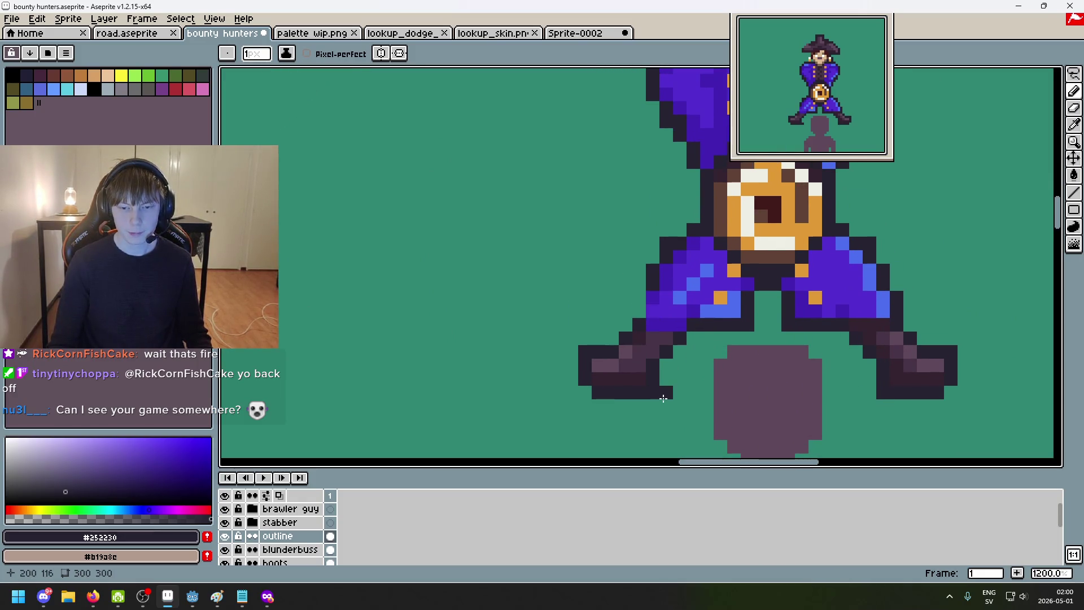
pyautogui.scroll(-2, 663, 398)
pyautogui.scroll(-2, 738, 379)
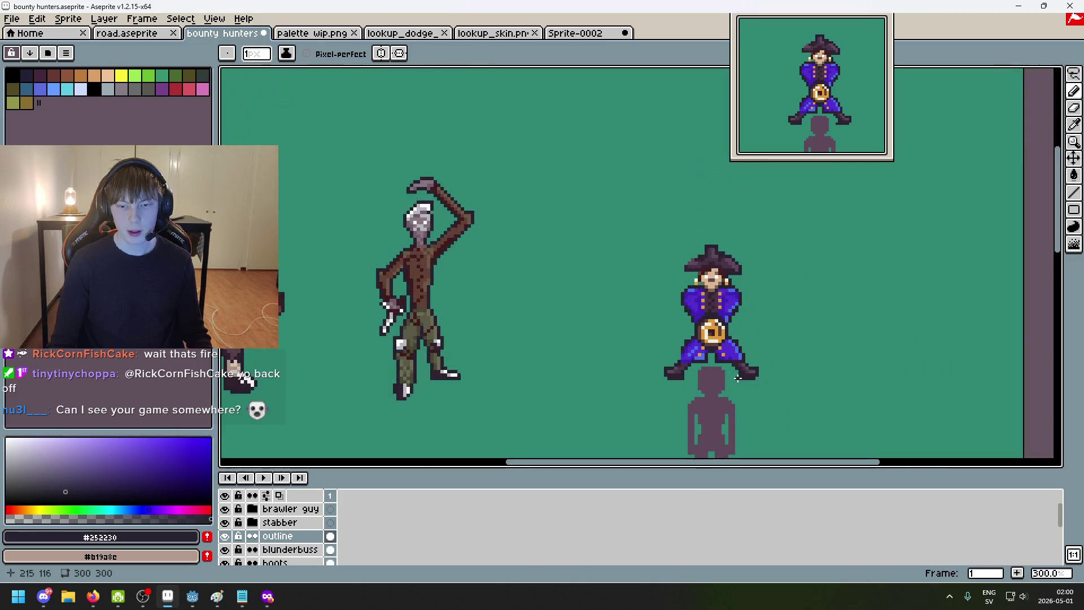
pyautogui.click(1074, 75)
pyautogui.scroll(4, 702, 379)
pyautogui.scroll(3, 703, 380)
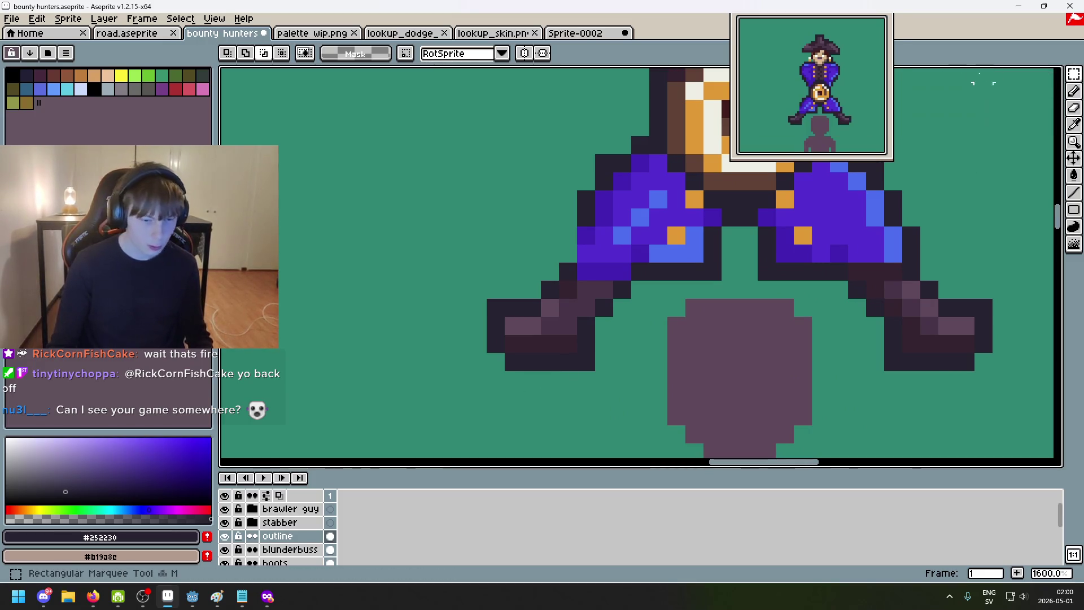
pyautogui.moveTo(593, 387); pyautogui.dragTo(467, 350)
pyautogui.moveTo(534, 373); pyautogui.dragTo(535, 357)
pyautogui.hotkey('ctrl', 'd')
pyautogui.scroll(-3, 583, 370)
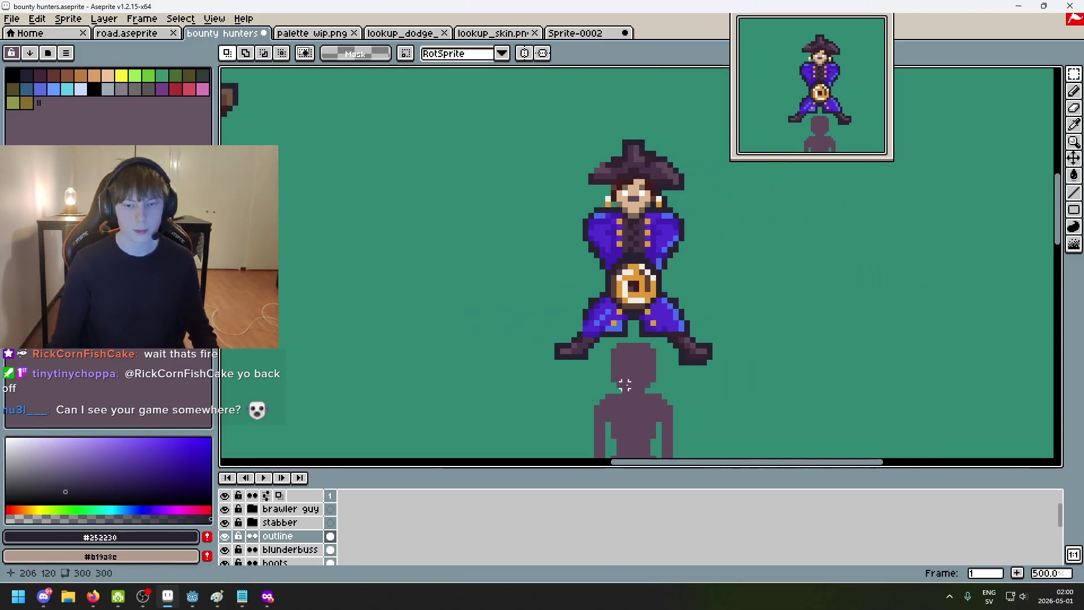
pyautogui.scroll(2, 677, 356)
# Step: Select the right boot's bottom row, then undo the boot transformations to restore the feet
pyautogui.moveTo(670, 345); pyautogui.dragTo(726, 360)
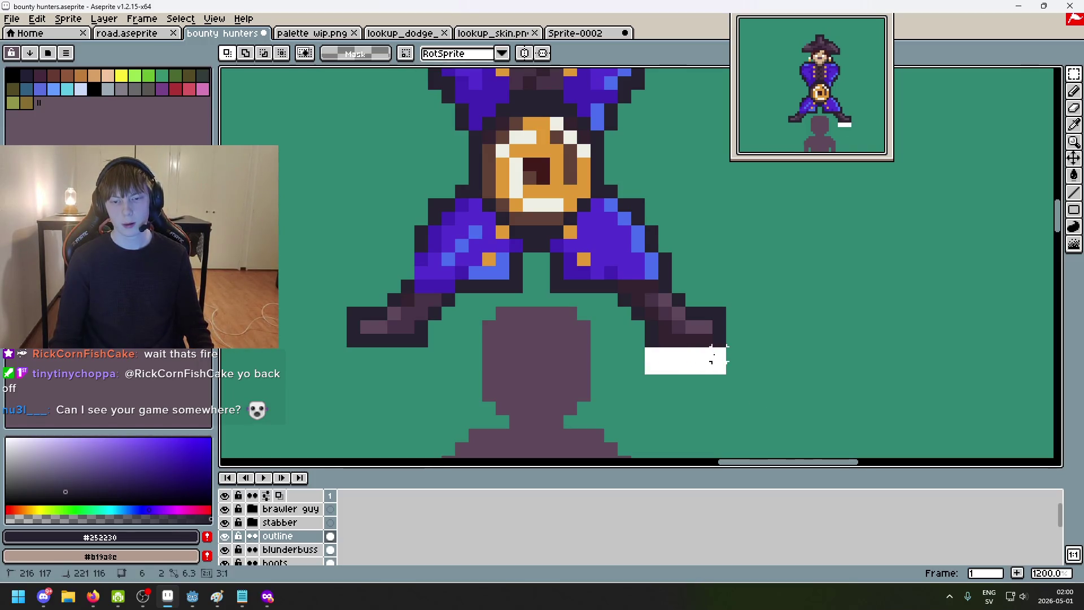
pyautogui.scroll(-5, 635, 364)
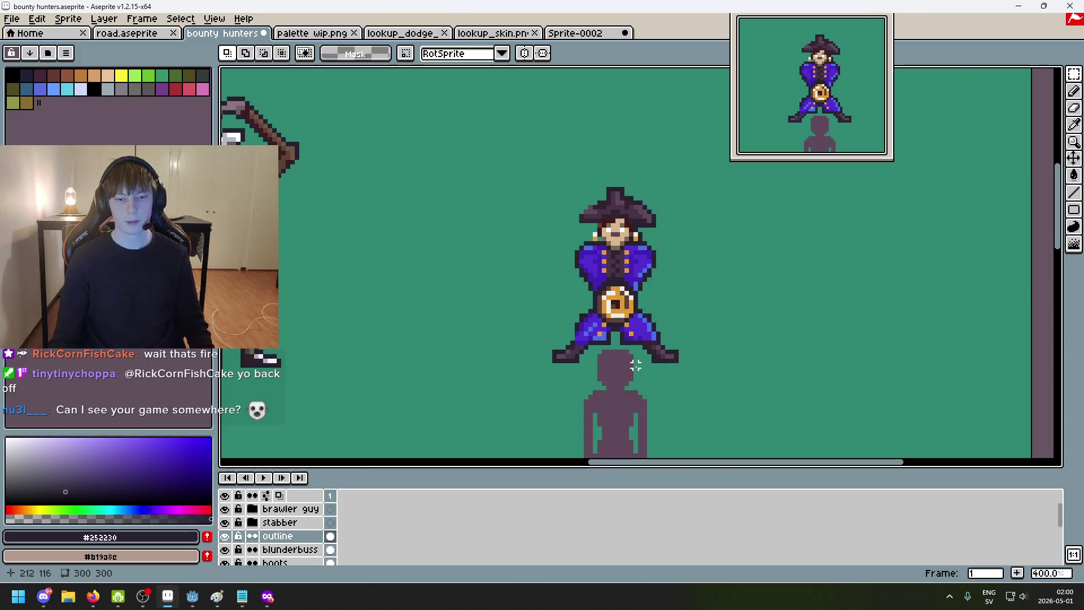
pyautogui.scroll(3, 635, 369)
pyautogui.hotkey('ctrl', 'z')
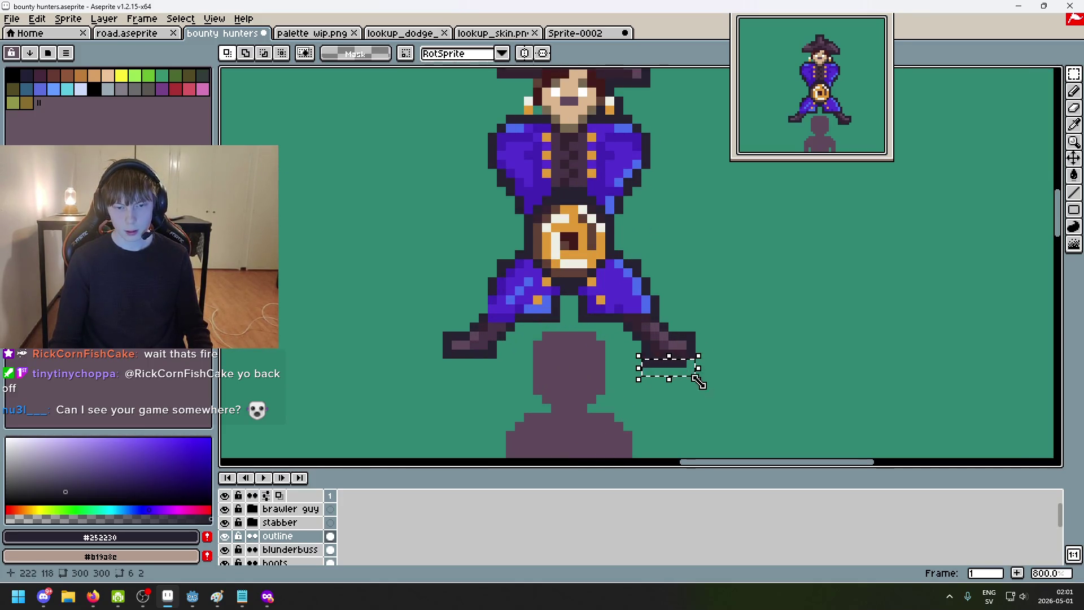
pyautogui.hotkey('ctrl', 'z')
pyautogui.hotkey('ctrl', 'z')
pyautogui.scroll(-5, 697, 382)
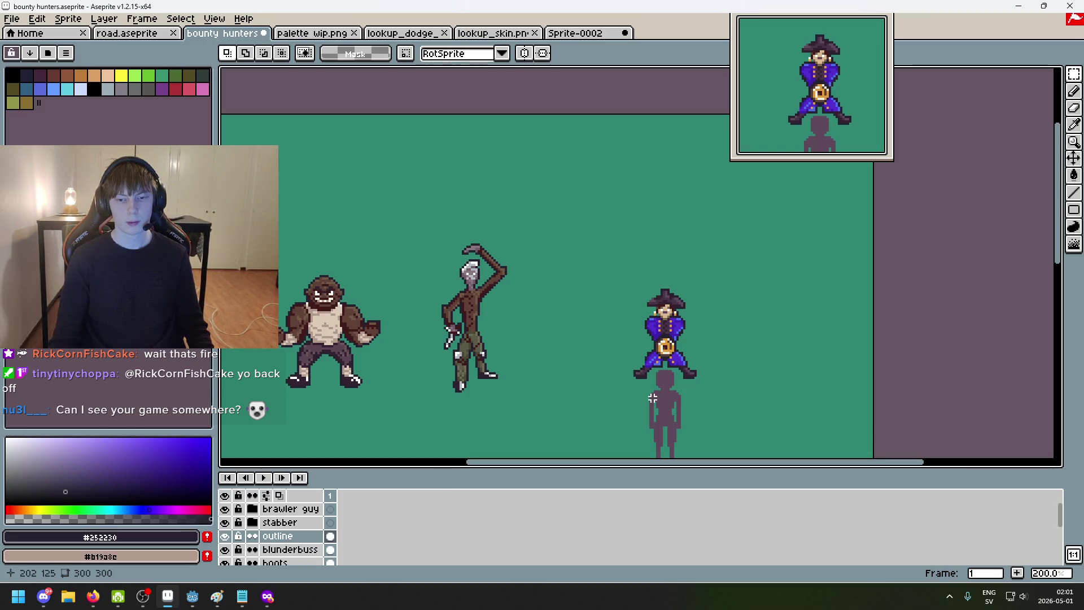
pyautogui.scroll(4, 652, 398)
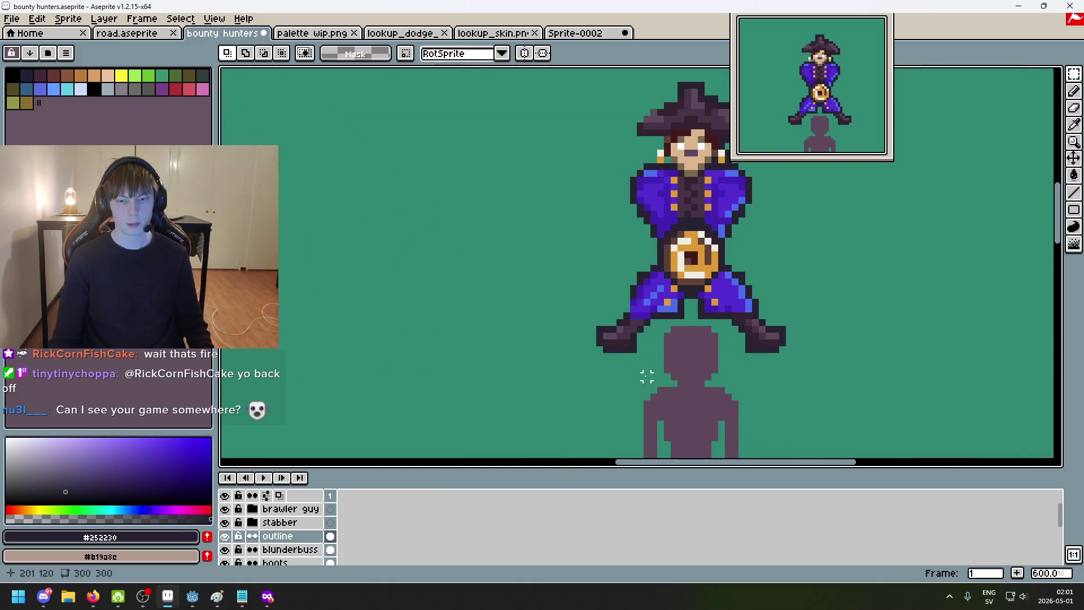
pyautogui.scroll(7, 646, 376)
pyautogui.press('b')
pyautogui.scroll(-8, 557, 362)
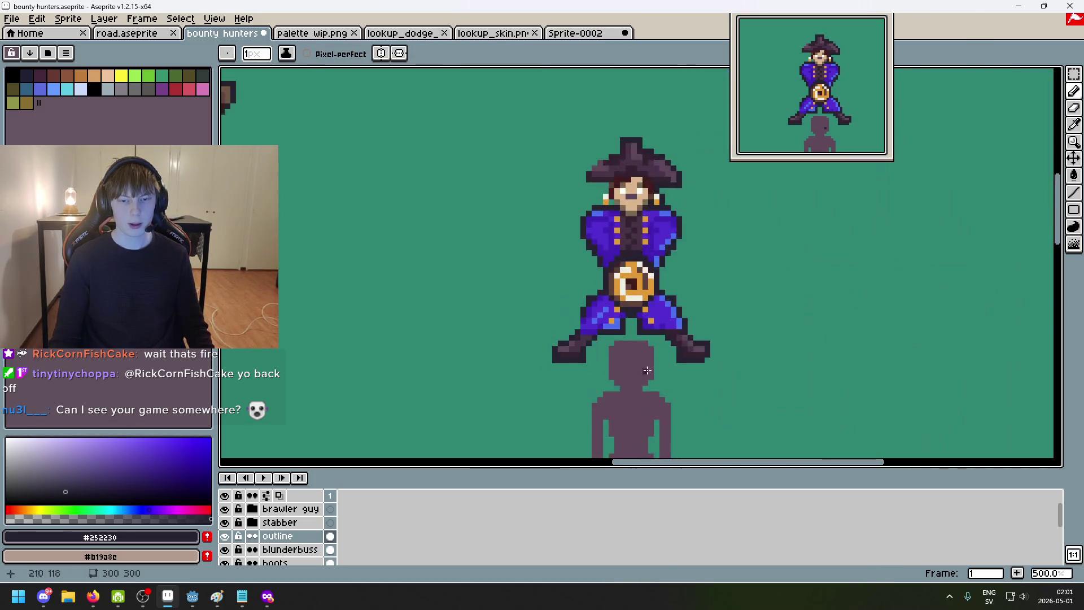
pyautogui.scroll(-3, 669, 376)
pyautogui.scroll(5, 698, 385)
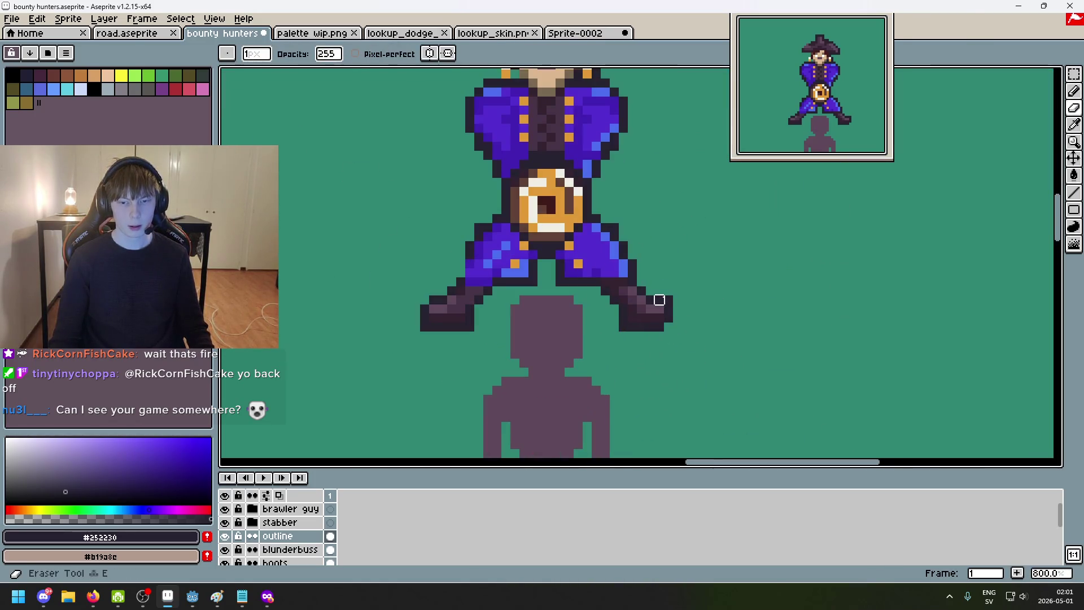
pyautogui.scroll(-6, 686, 364)
pyautogui.scroll(1, 688, 347)
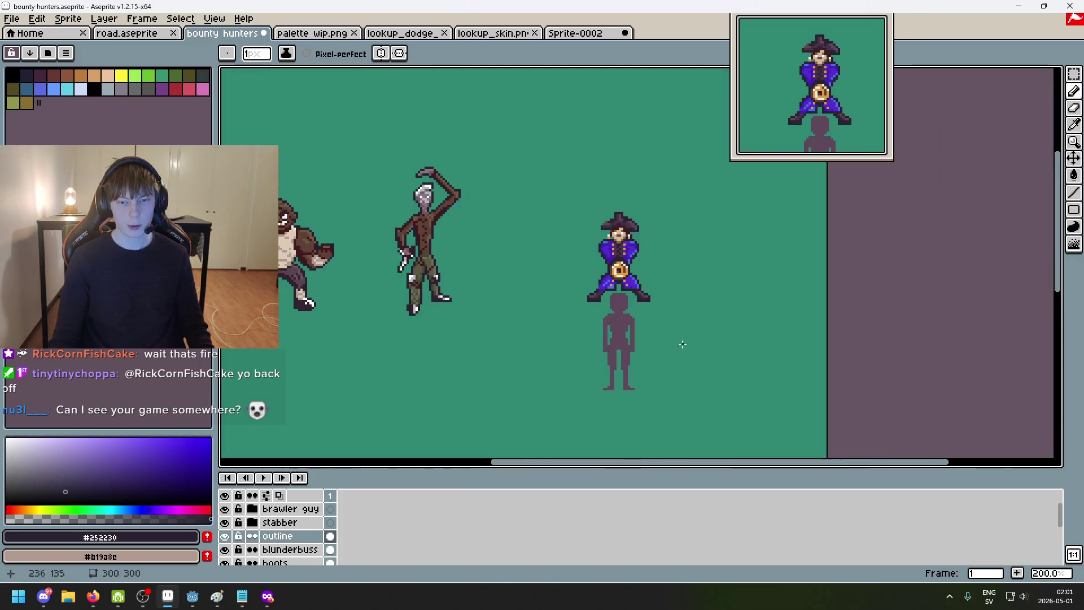
pyautogui.scroll(2, 619, 355)
pyautogui.scroll(3, 601, 367)
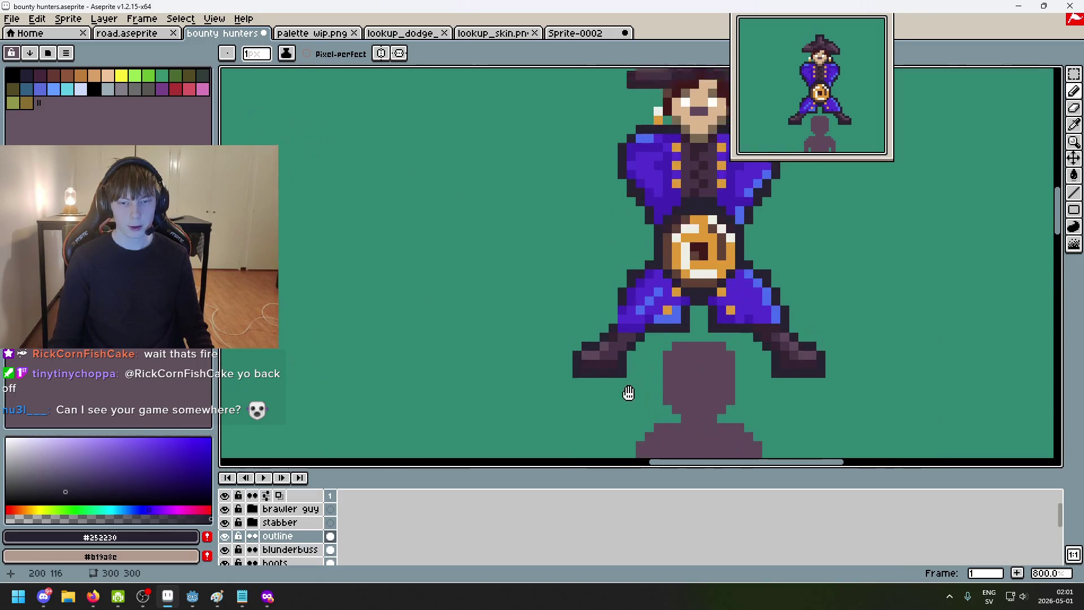
pyautogui.scroll(3, 626, 393)
pyautogui.scroll(1, 615, 388)
pyautogui.scroll(1, 614, 388)
# Step: Paint a short run of dark outline pixels along the leg
pyautogui.moveTo(577, 269); pyautogui.dragTo(584, 236)
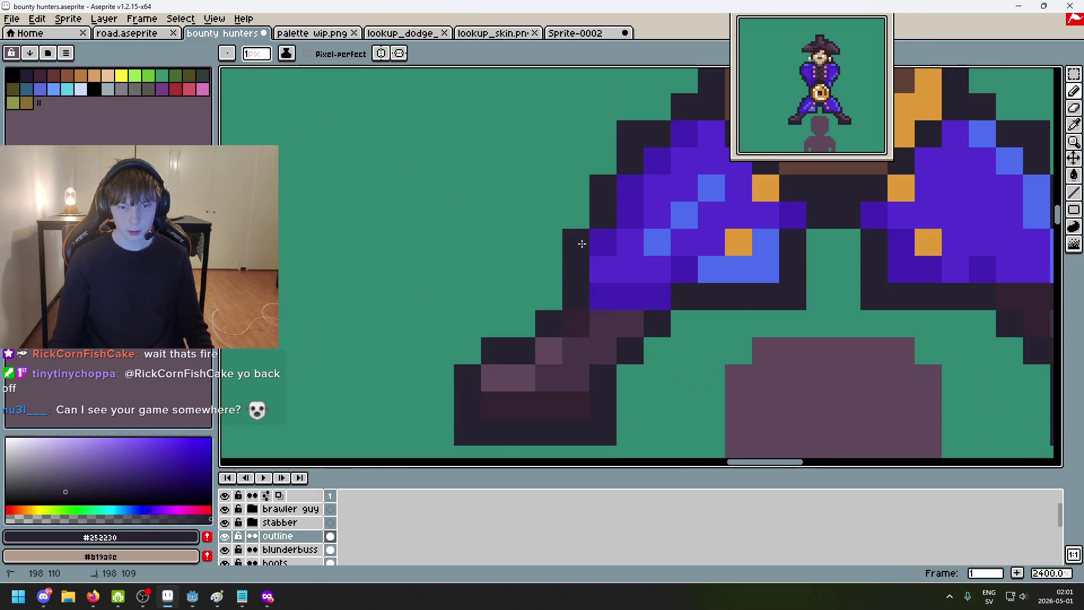
pyautogui.scroll(-1, 584, 235)
pyautogui.scroll(-1, 605, 274)
pyautogui.scroll(-1, 570, 315)
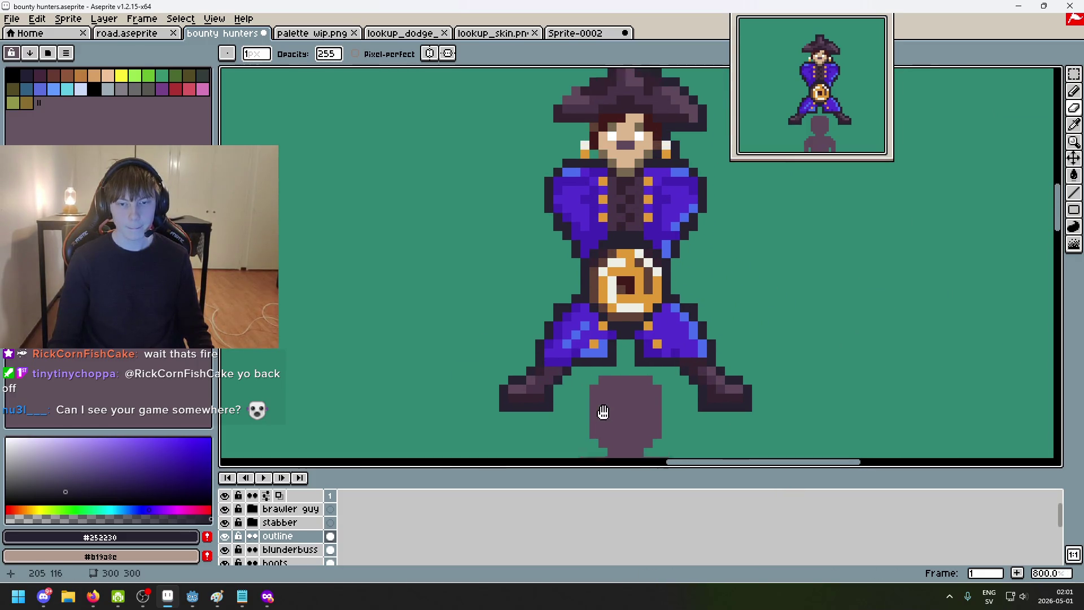
pyautogui.scroll(-2, 592, 272)
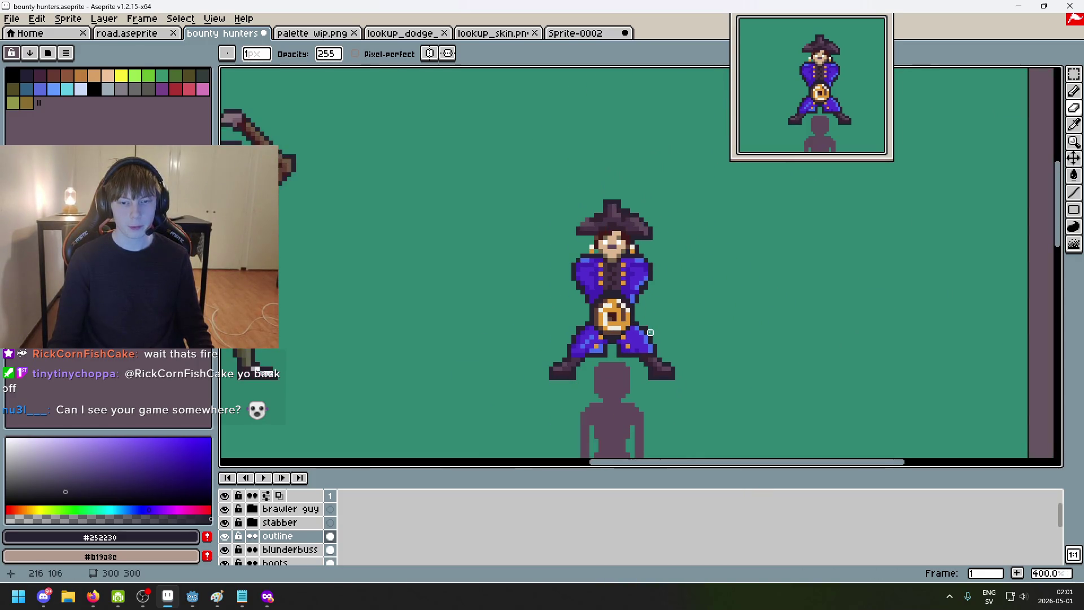
pyautogui.scroll(1, 631, 312)
pyautogui.scroll(1, 627, 308)
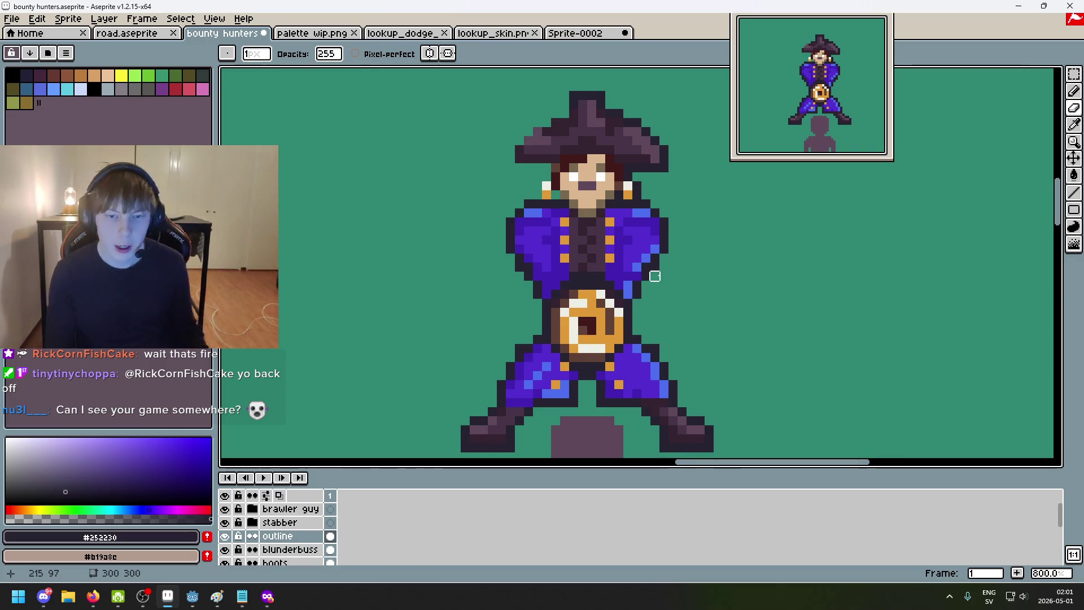
pyautogui.scroll(-1, 591, 291)
pyautogui.scroll(1, 591, 290)
pyautogui.scroll(5, 591, 290)
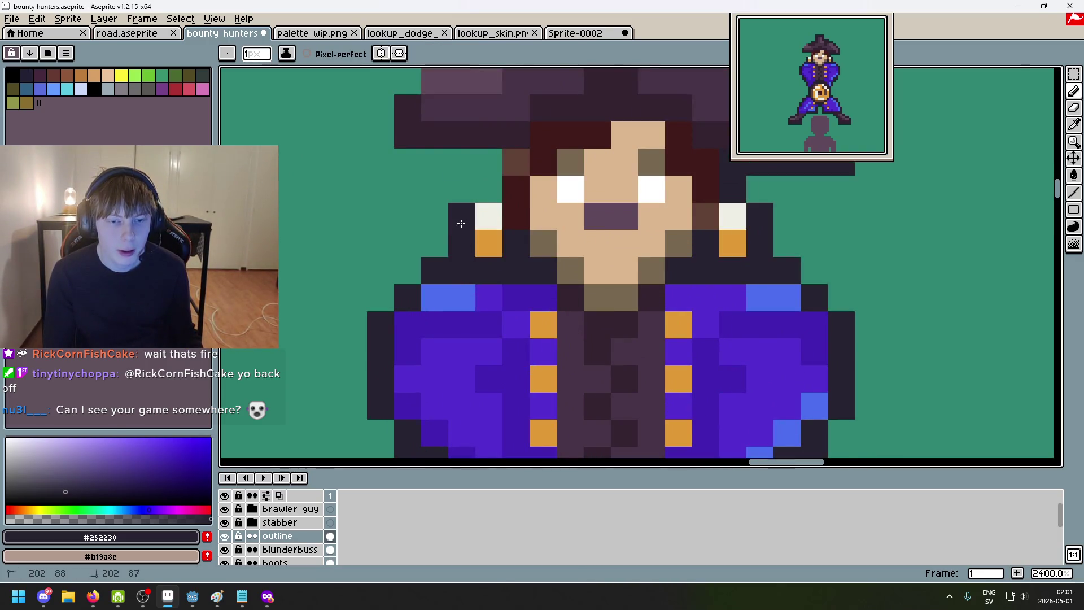
# Step: Paint dark outline pixels along the hat brim, then review the figure below
pyautogui.moveTo(475, 186); pyautogui.dragTo(498, 331)
pyautogui.click(512, 305)
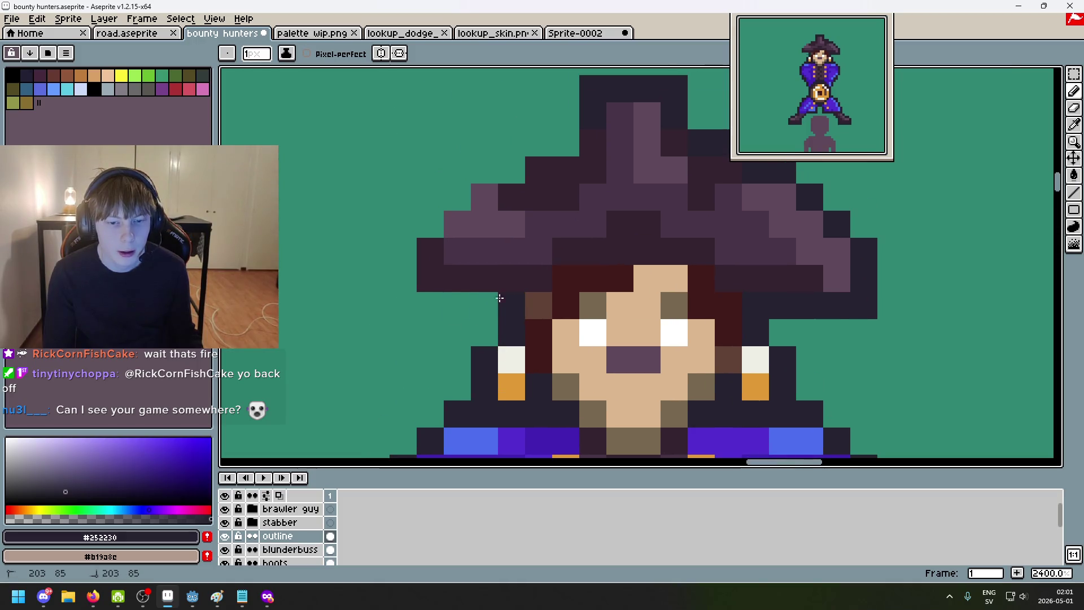
pyautogui.moveTo(398, 276)
pyautogui.mouseDown()
pyautogui.moveTo(466, 190)
pyautogui.moveTo(509, 170)
pyautogui.moveTo(479, 321)
pyautogui.mouseUp()
pyautogui.click(511, 278)
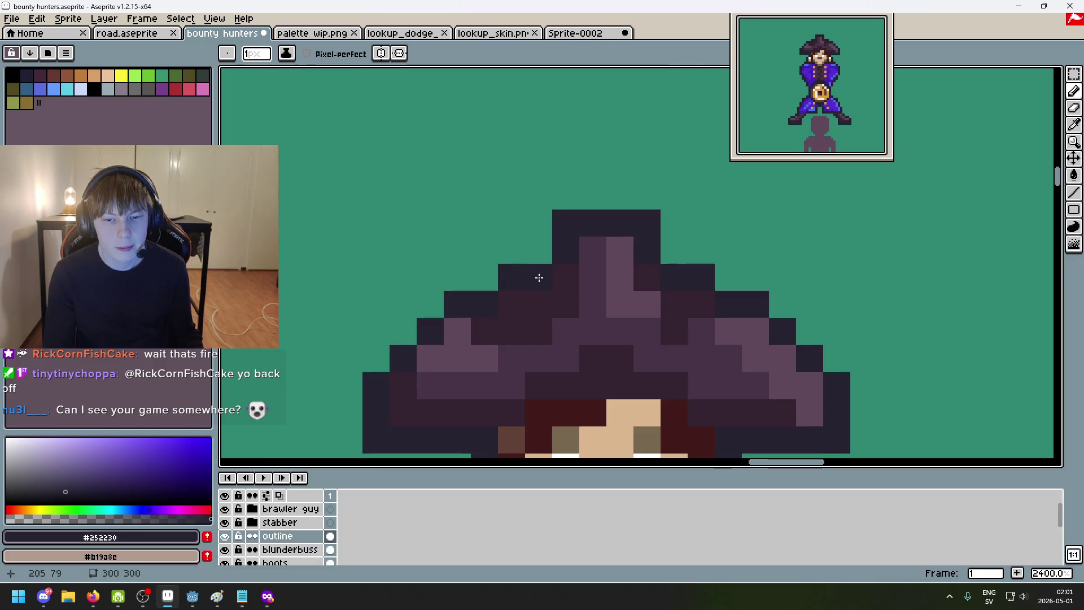
pyautogui.scroll(-8, 620, 348)
pyautogui.moveTo(625, 344); pyautogui.dragTo(626, 219)
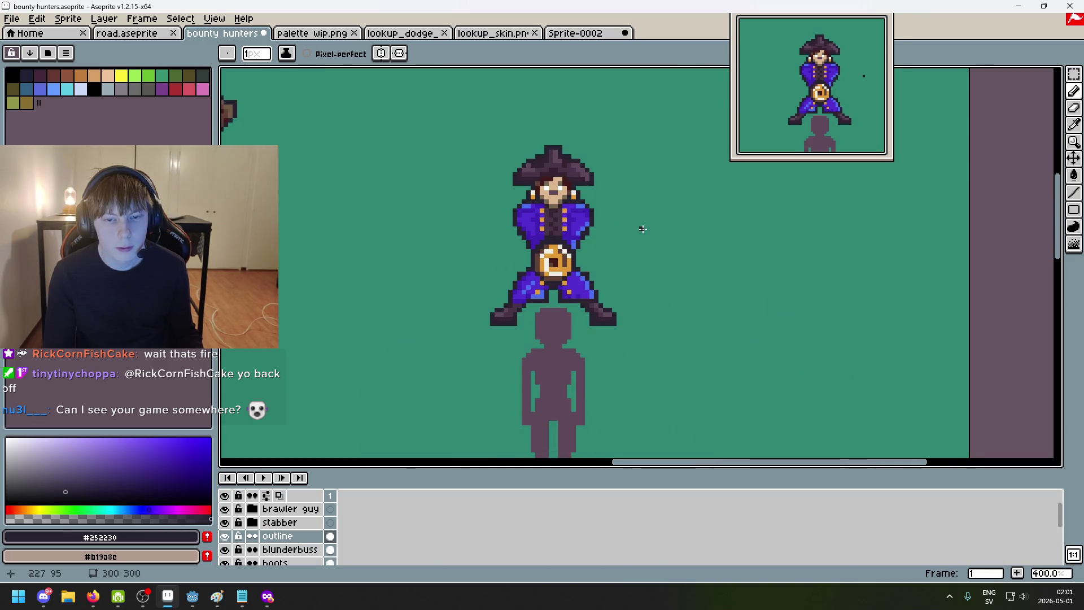
pyautogui.scroll(-2, 642, 227)
pyautogui.scroll(1, 643, 234)
pyautogui.scroll(1, 638, 229)
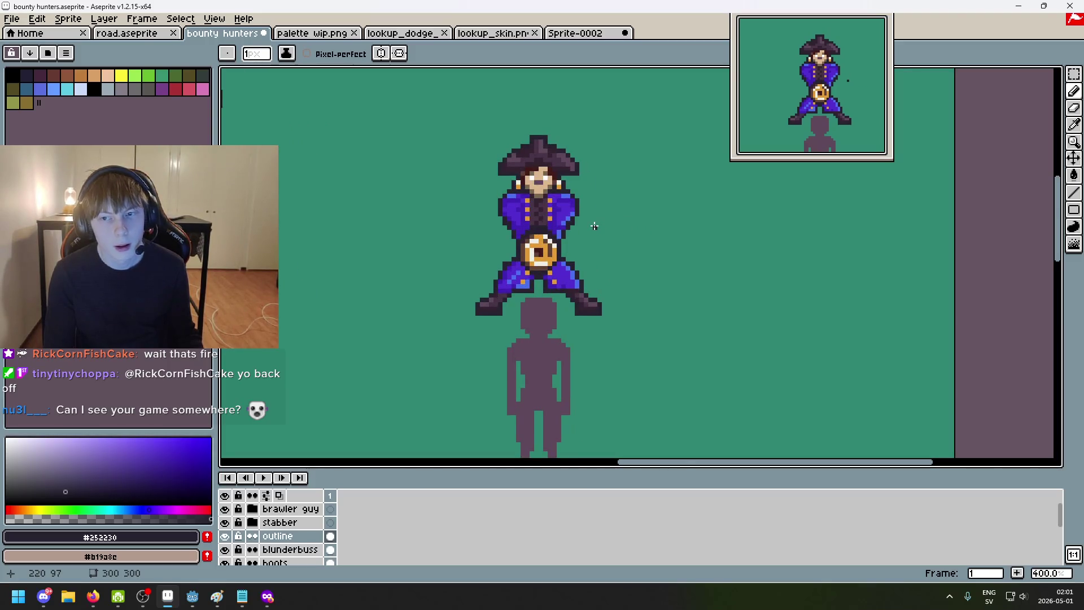
pyautogui.scroll(1, 590, 218)
pyautogui.scroll(1, 583, 206)
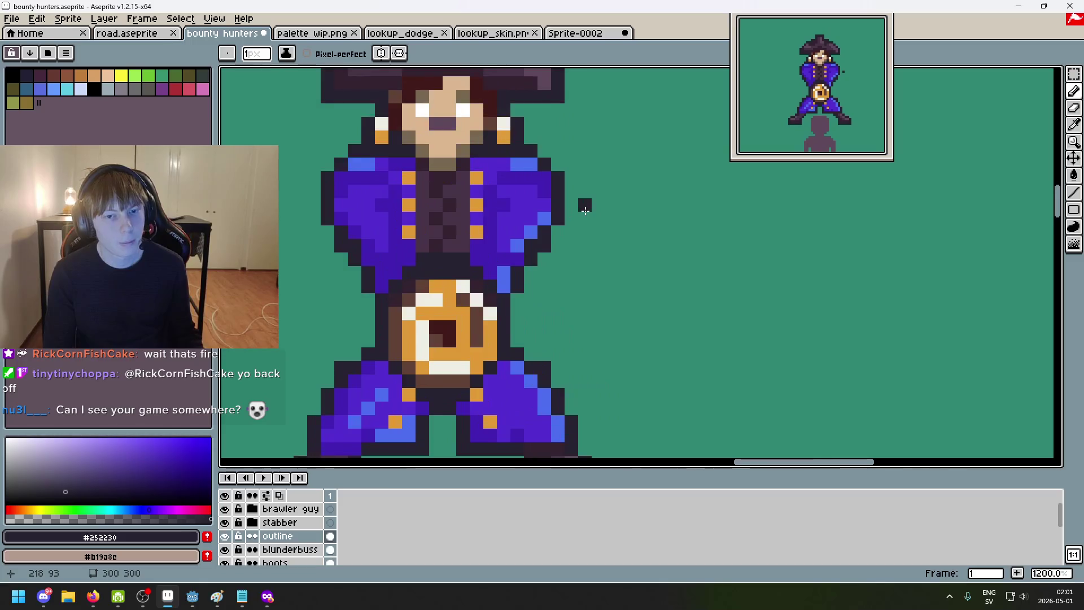
pyautogui.scroll(-1, 582, 205)
pyautogui.scroll(-1, 592, 247)
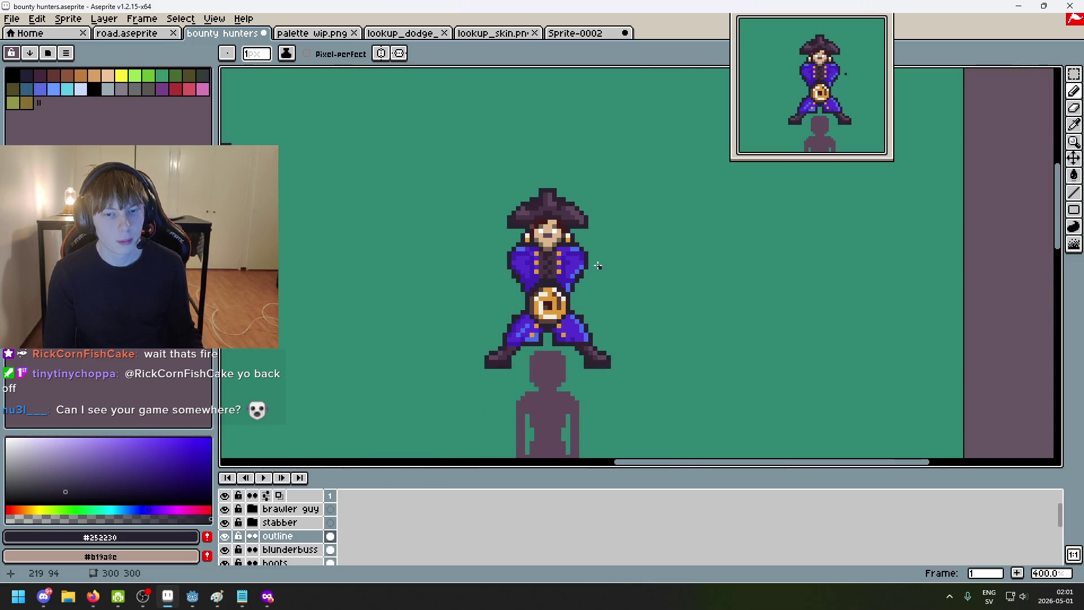
pyautogui.scroll(1, 598, 266)
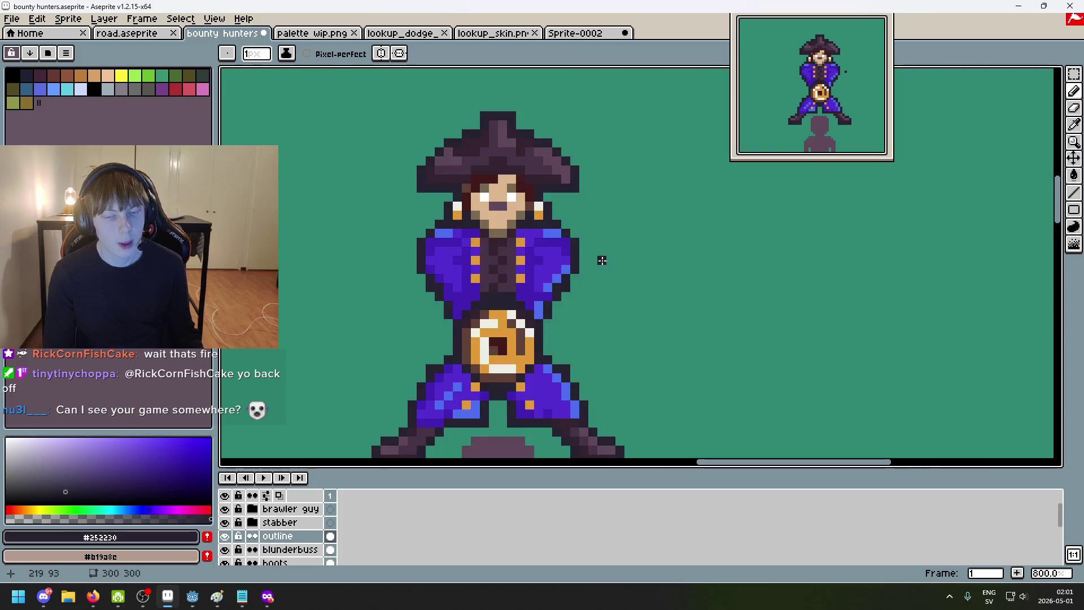
pyautogui.scroll(-2, 597, 254)
pyautogui.scroll(-1, 610, 237)
pyautogui.scroll(1, 617, 230)
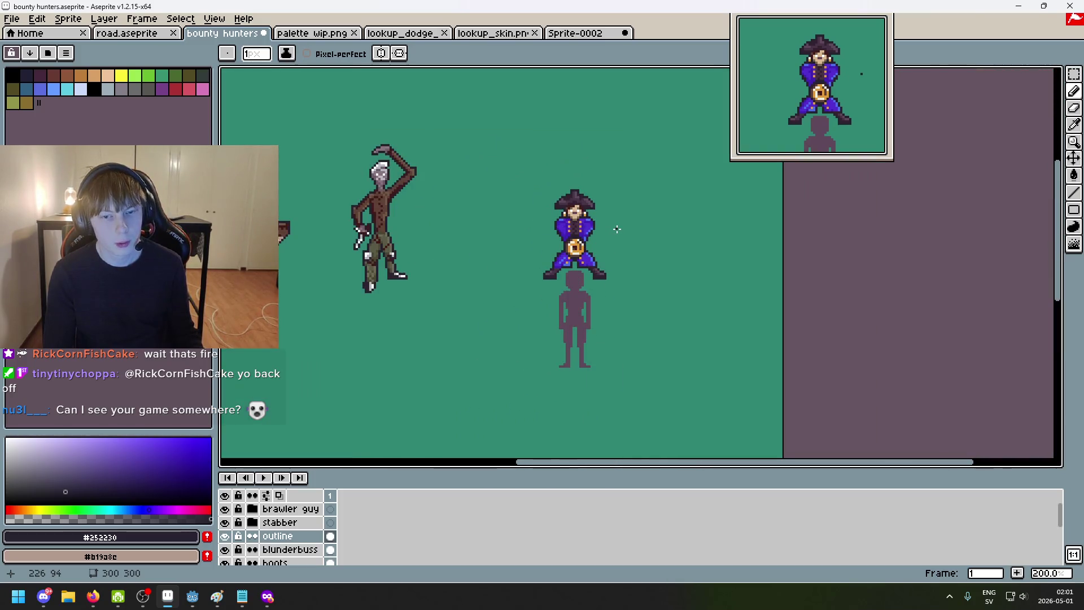
pyautogui.scroll(1, 609, 229)
pyautogui.scroll(3, 593, 230)
pyautogui.scroll(3, 569, 230)
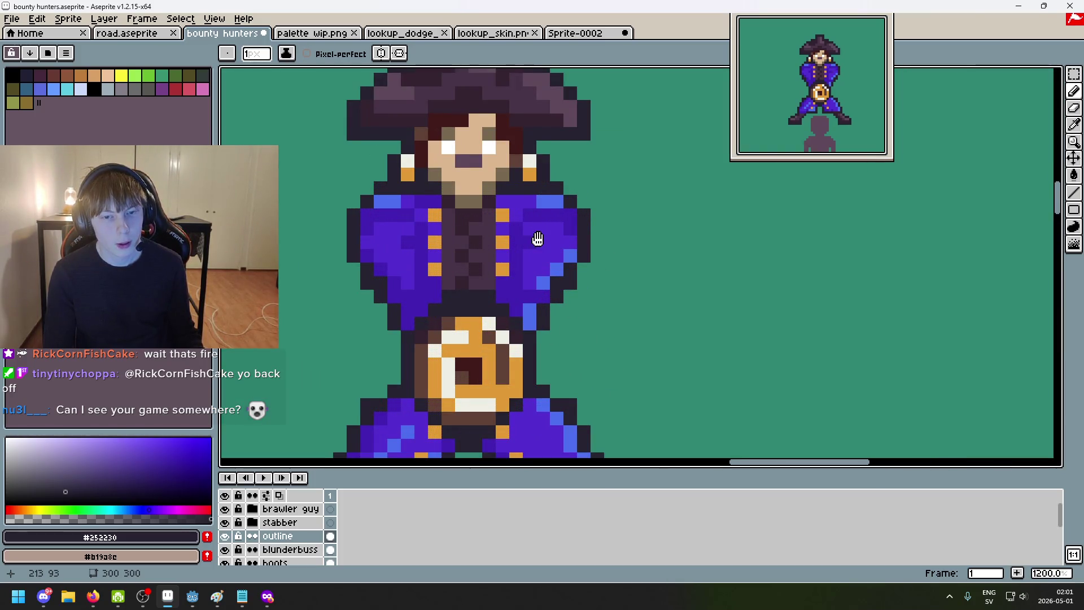
pyautogui.scroll(-1, 551, 246)
pyautogui.scroll(1, 609, 267)
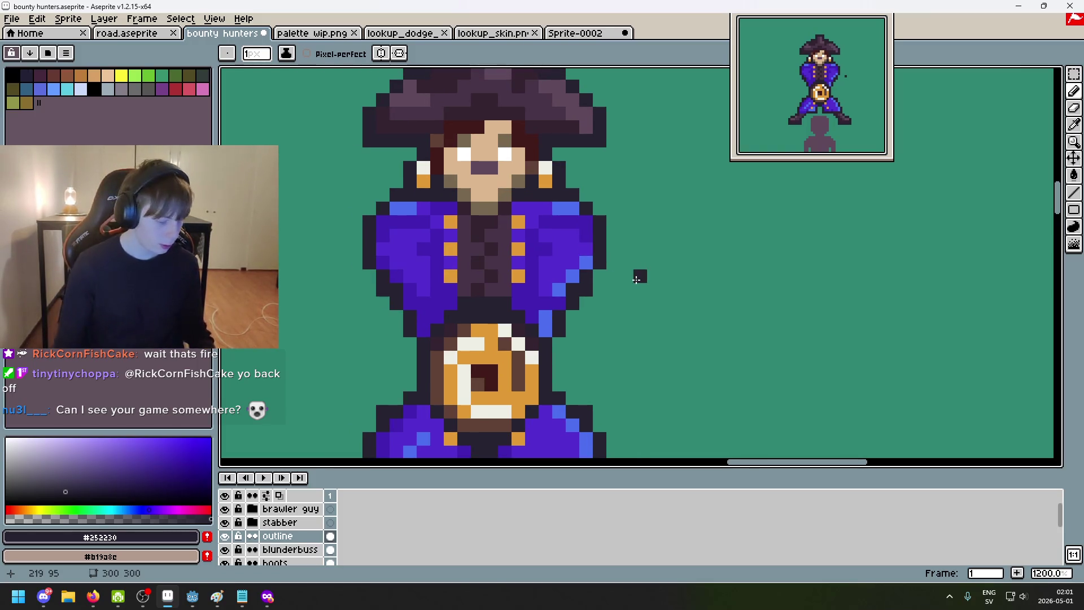
pyautogui.scroll(1, 636, 272)
# Step: Eyedrop the jacket's purple, undo the test pixel, and make the jacket layer active
pyautogui.keyDown('alt'); pyautogui.click(502, 258); pyautogui.keyUp('alt')
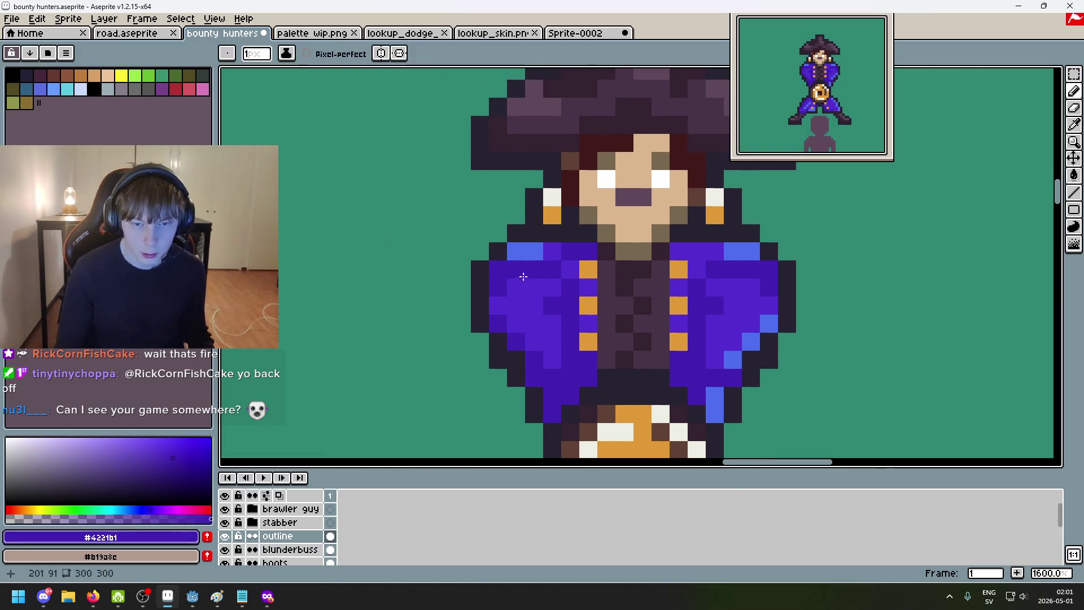
pyautogui.scroll(-2, 536, 294)
pyautogui.scroll(1, 639, 301)
pyautogui.click(639, 300)
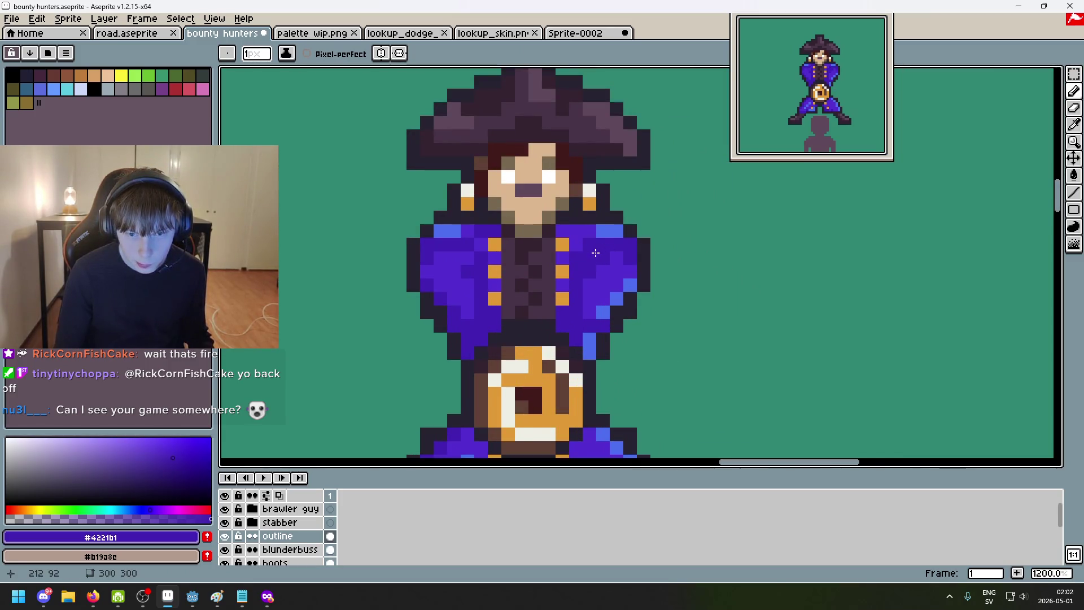
pyautogui.scroll(-4, 626, 262)
pyautogui.scroll(5, 543, 250)
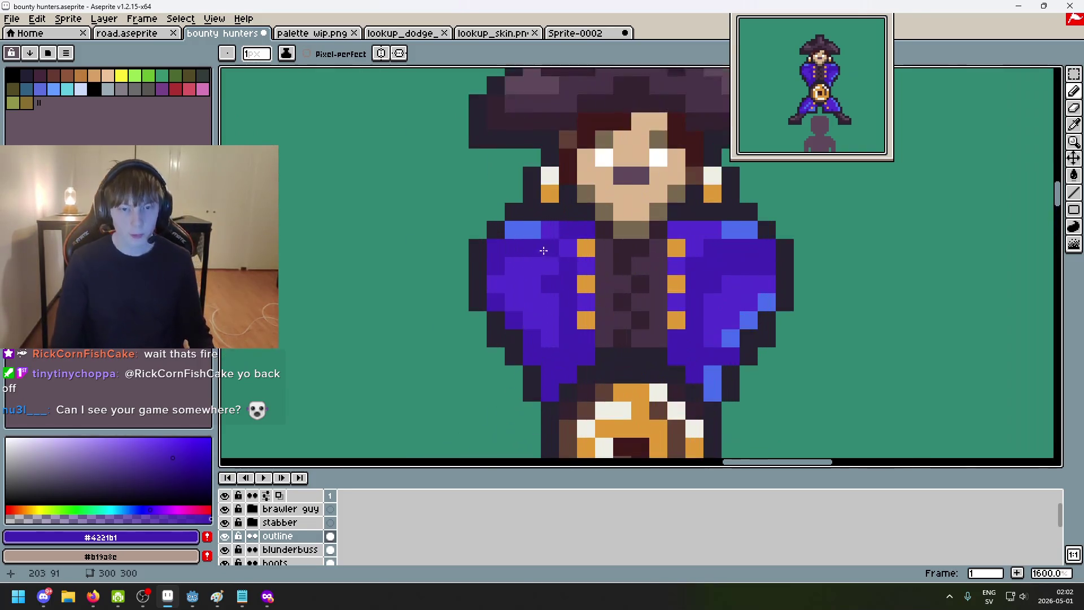
pyautogui.hotkey('ctrl', 'z')
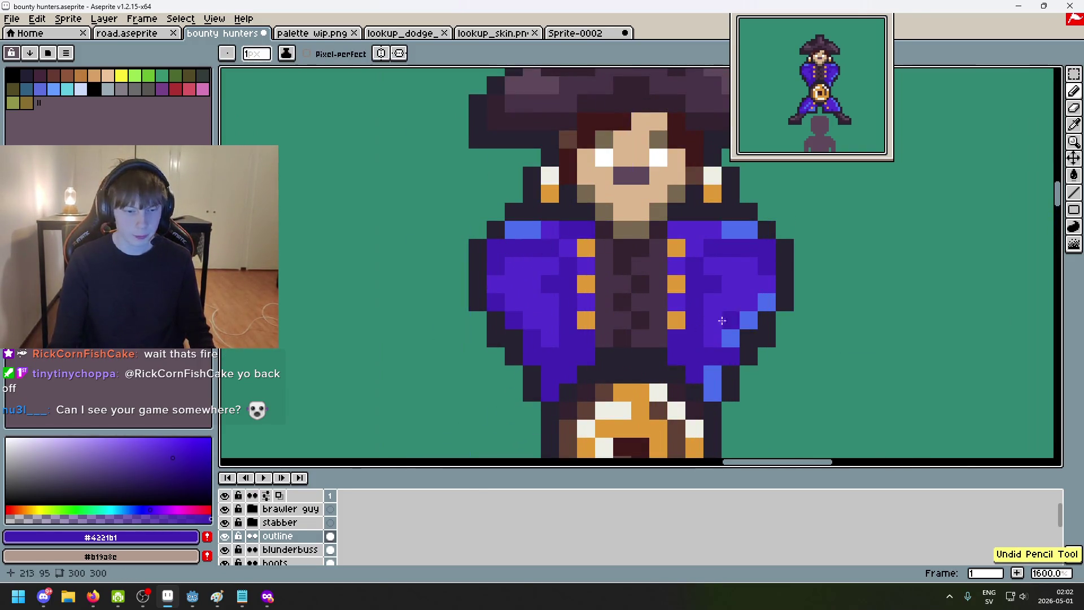
pyautogui.click(225, 537)
pyautogui.click(225, 537)
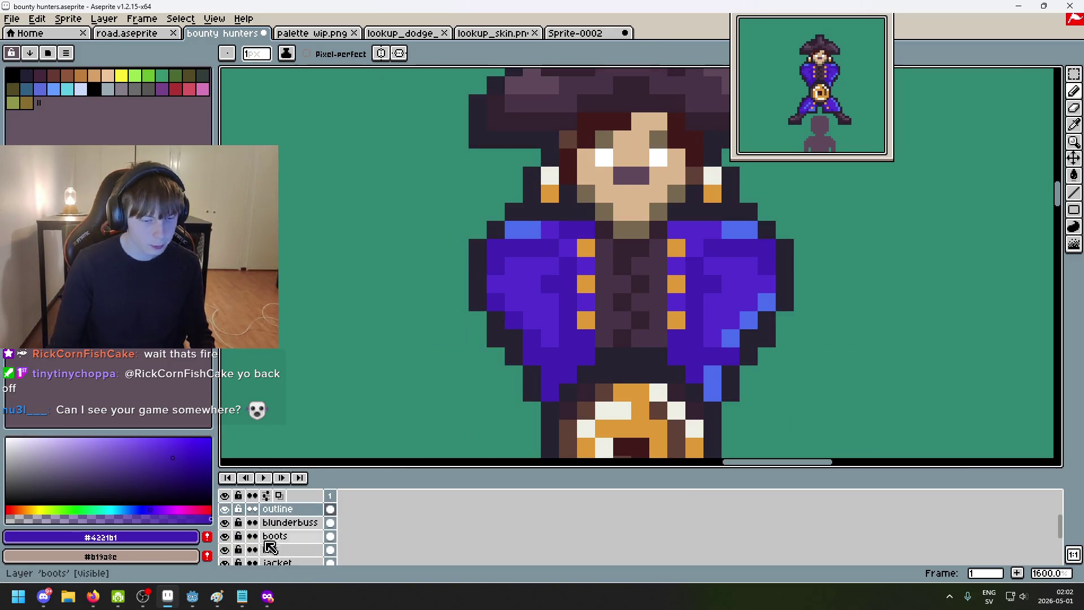
pyautogui.scroll(-3, 266, 542)
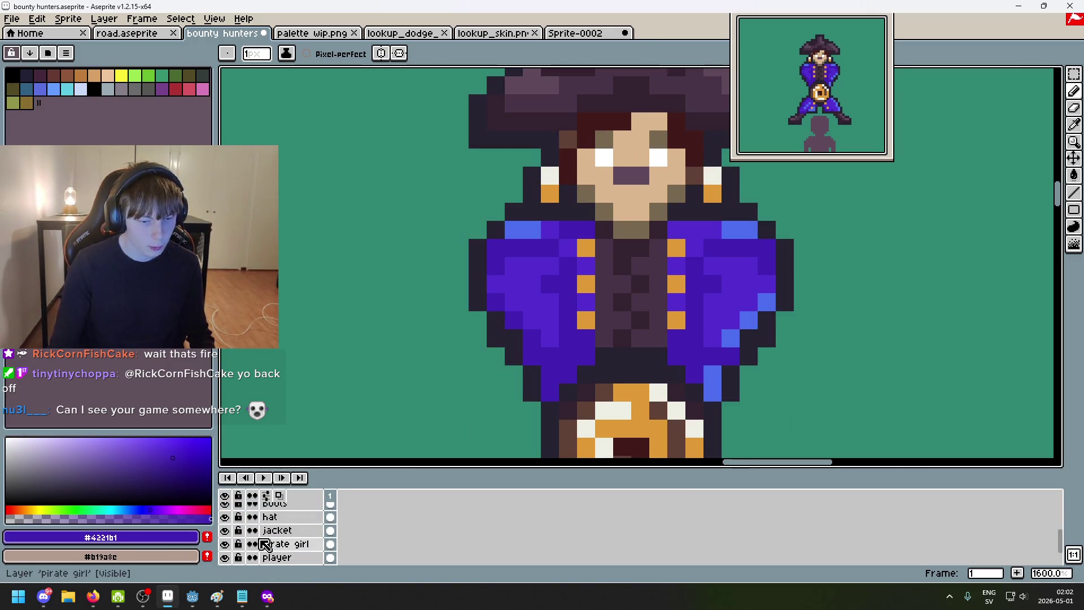
pyautogui.click(295, 532)
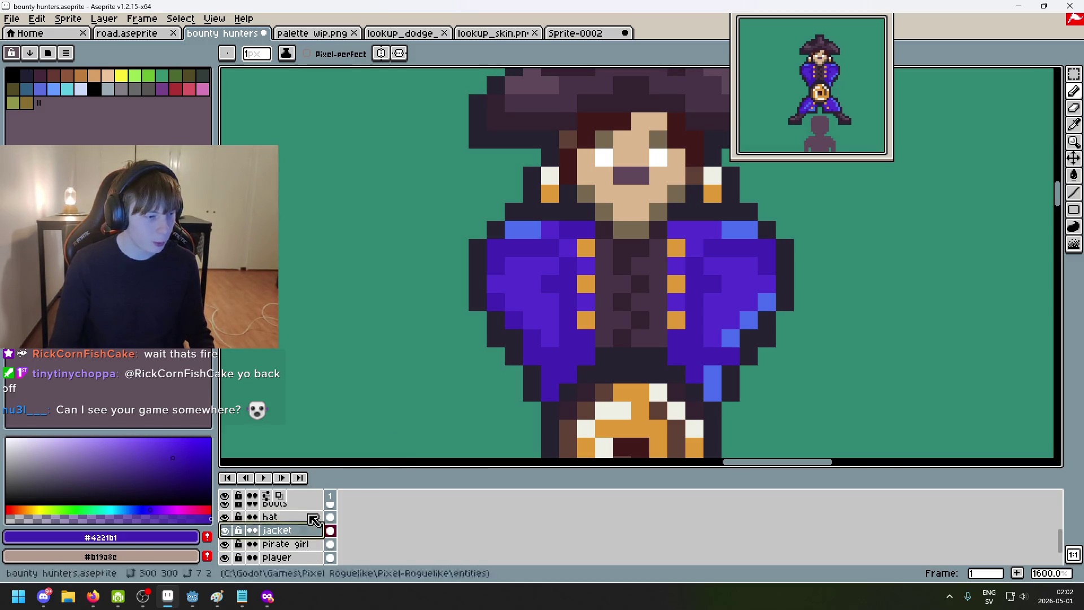
pyautogui.scroll(-3, 566, 374)
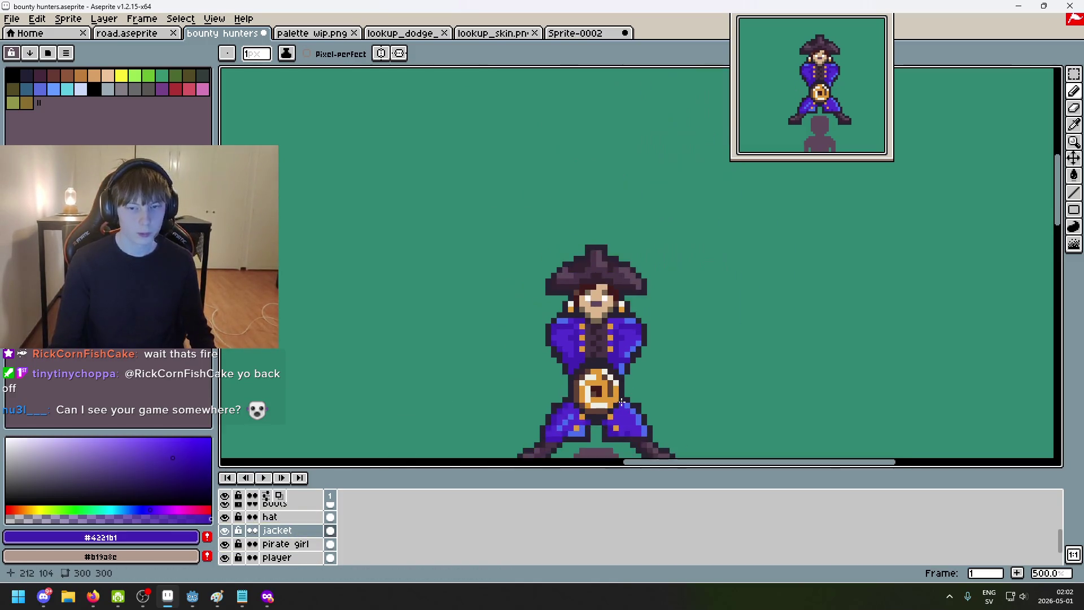
pyautogui.scroll(-1, 651, 315)
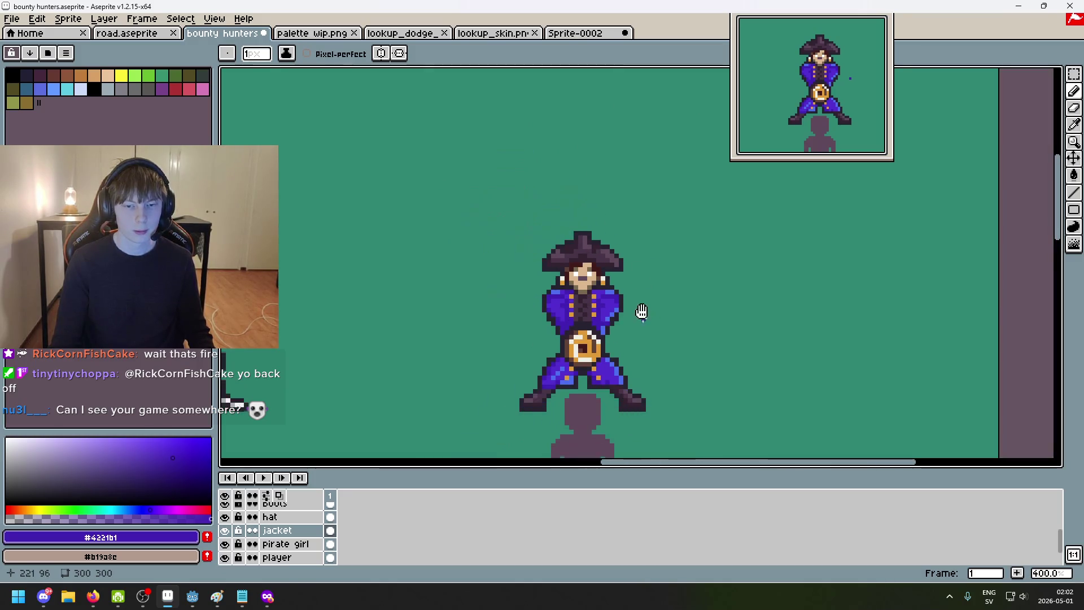
pyautogui.scroll(-1, 631, 221)
pyautogui.scroll(1, 627, 204)
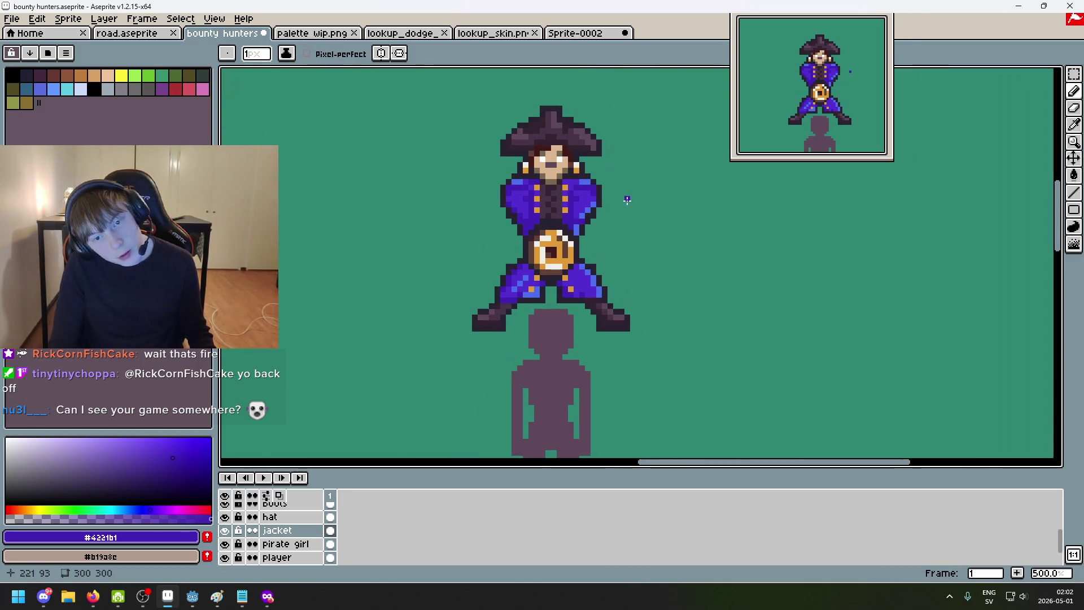
pyautogui.scroll(2, 625, 199)
pyautogui.scroll(2, 593, 194)
pyautogui.scroll(-3, 570, 198)
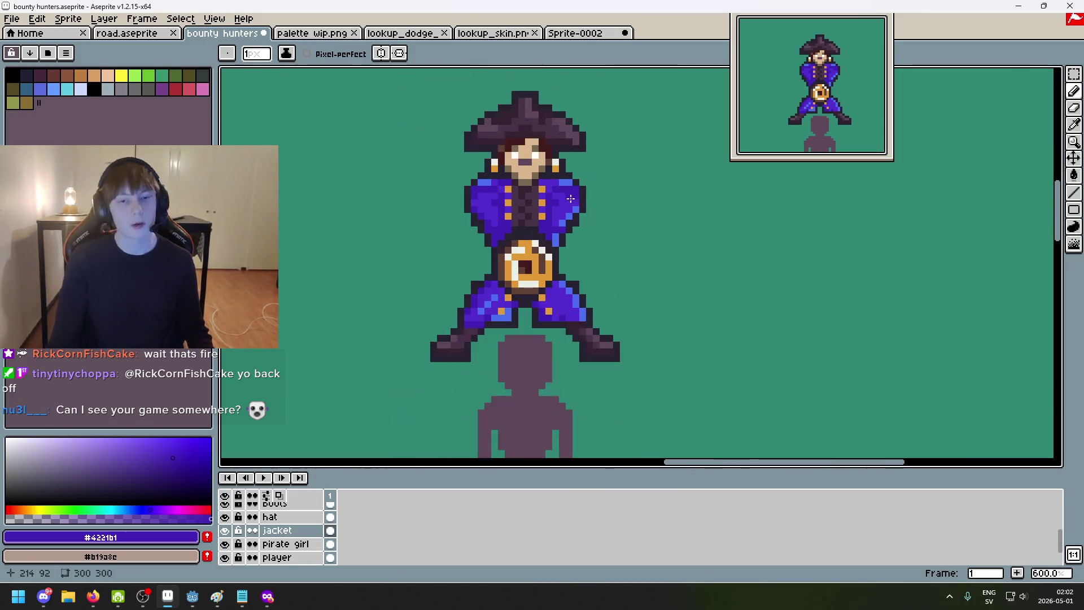
pyautogui.scroll(-4, 595, 217)
# Step: Place a single blue pixel in the empty background right of the pirate, beside the other hunters
pyautogui.moveTo(601, 232); pyautogui.dragTo(641, 211)
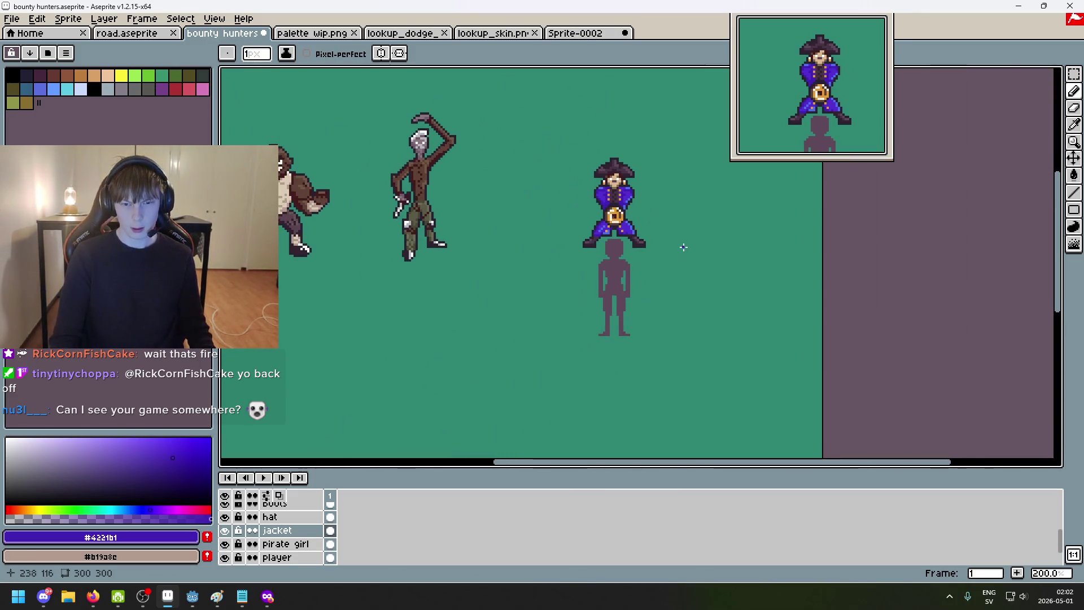
pyautogui.click(669, 244)
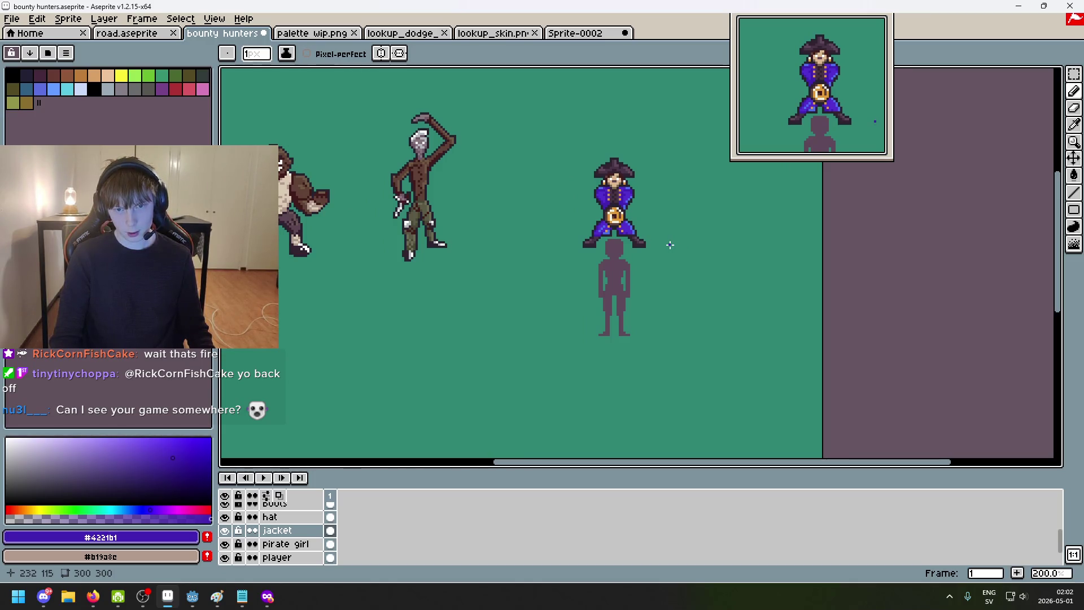
pyautogui.scroll(3, 668, 245)
pyautogui.scroll(2, 613, 203)
pyautogui.scroll(-1, 613, 204)
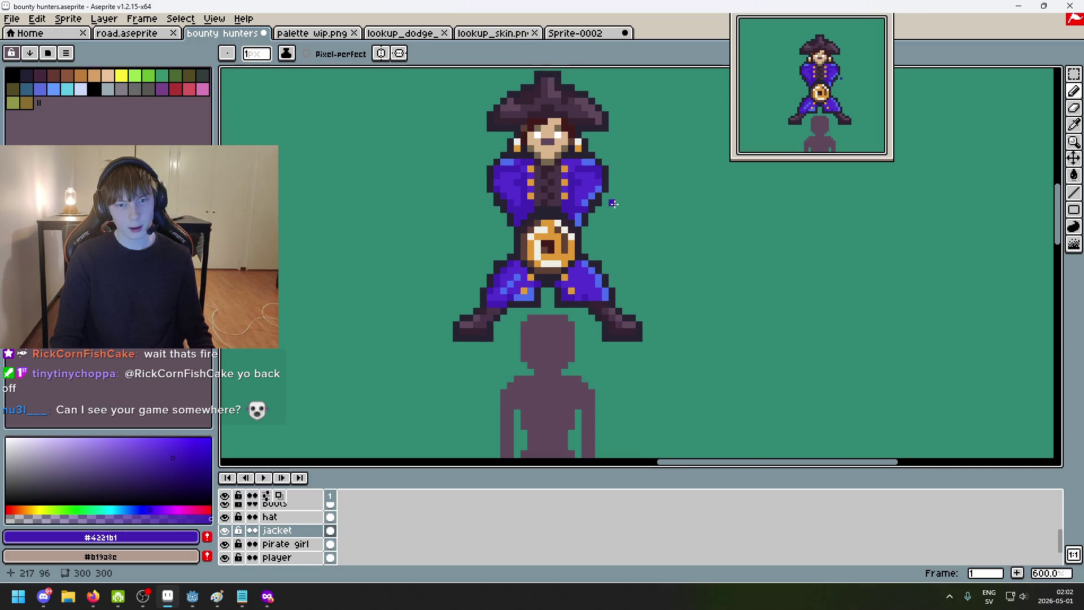
pyautogui.scroll(3, 613, 204)
pyautogui.scroll(1, 660, 271)
pyautogui.scroll(-1, 679, 271)
# Step: Trial dark fold and crease pixels on the jacket, undoing each attempt, keeping a short left crease
pyautogui.keyDown('alt'); pyautogui.click(644, 273); pyautogui.keyUp('alt')
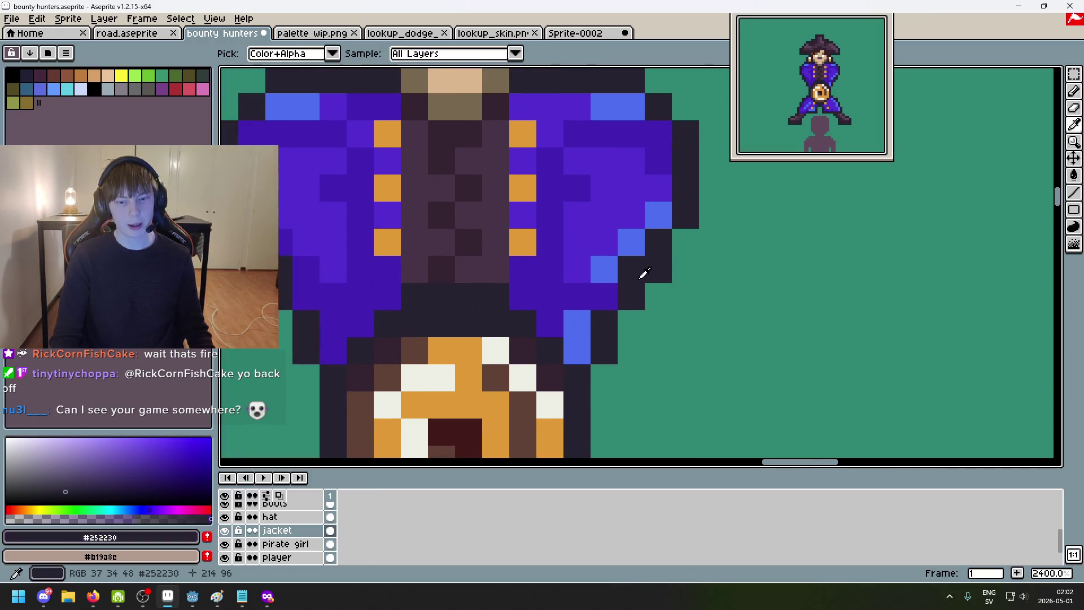
pyautogui.moveTo(551, 213)
pyautogui.mouseDown()
pyautogui.moveTo(552, 187)
pyautogui.moveTo(543, 244)
pyautogui.moveTo(570, 181)
pyautogui.mouseUp()
pyautogui.hotkey('ctrl', 'z')
pyautogui.hotkey('ctrl', 'z')
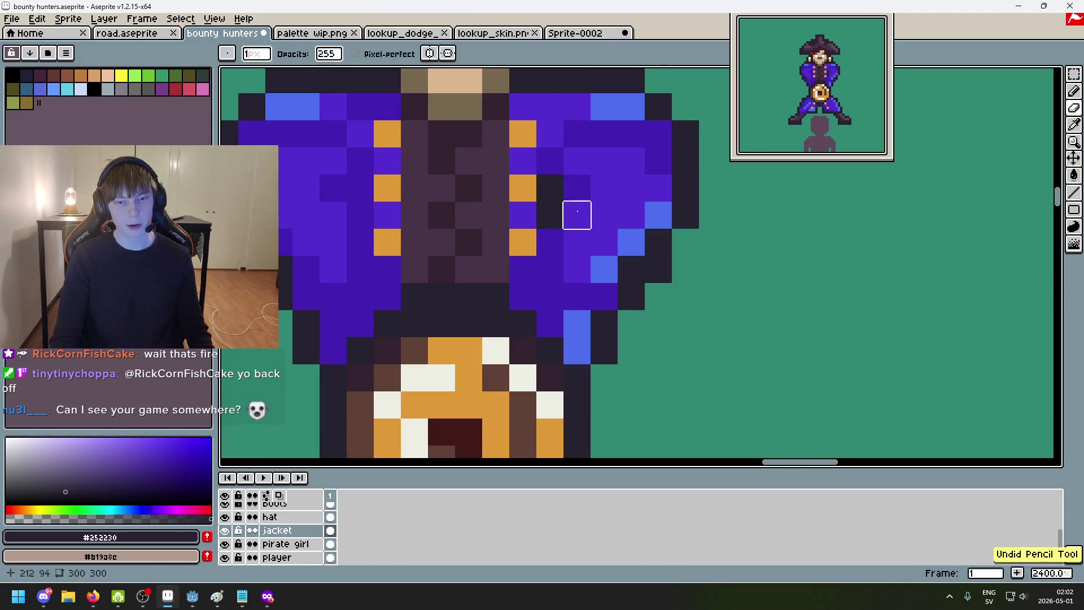
pyautogui.hotkey('ctrl', 'z')
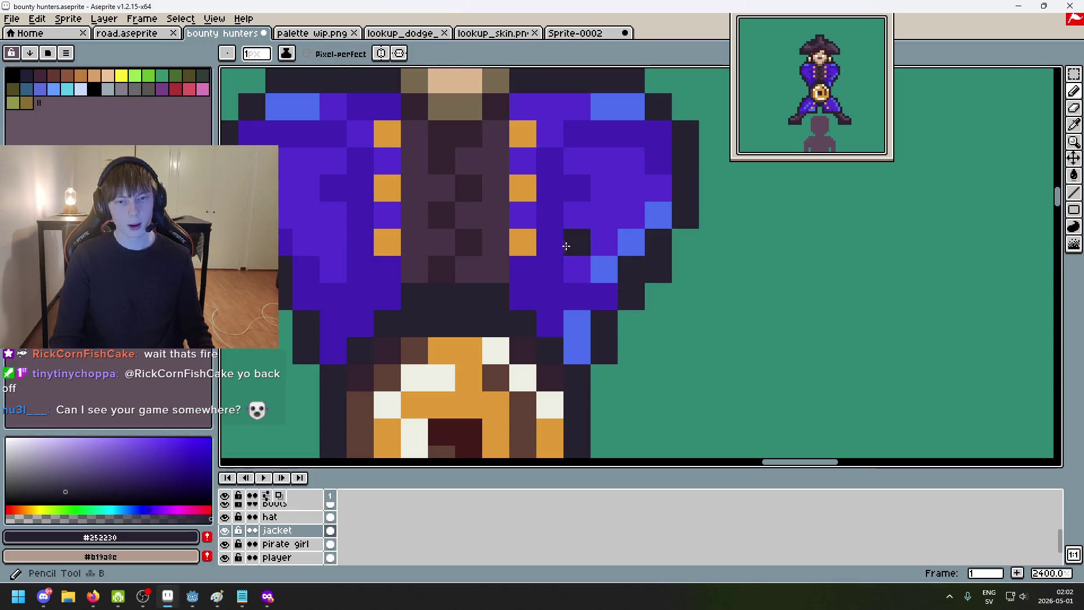
pyautogui.keyDown('alt'); pyautogui.click(468, 169); pyautogui.keyUp('alt')
pyautogui.click(583, 195)
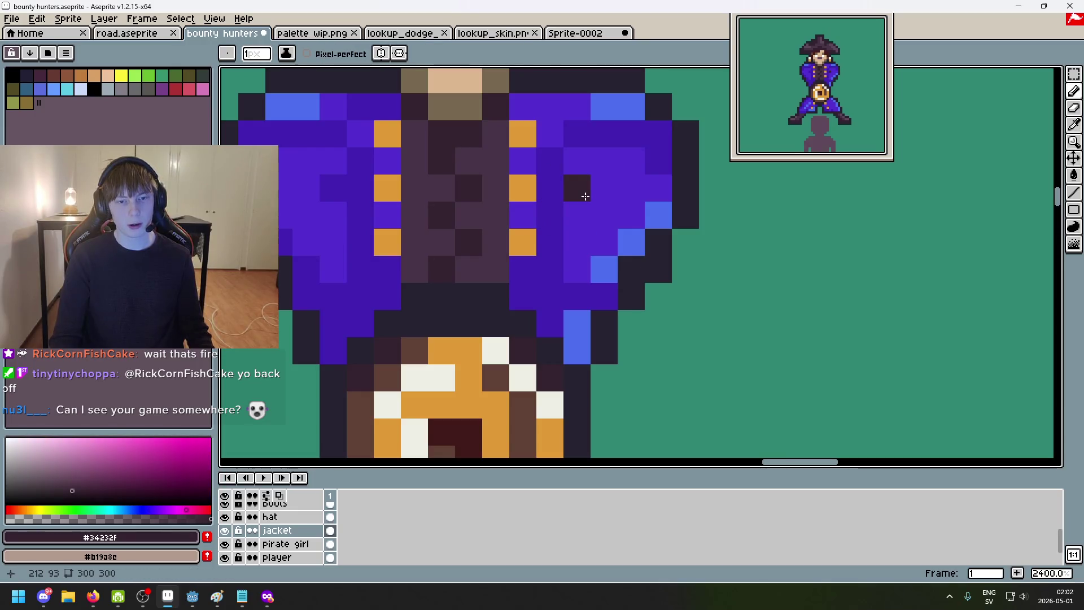
pyautogui.click(533, 260)
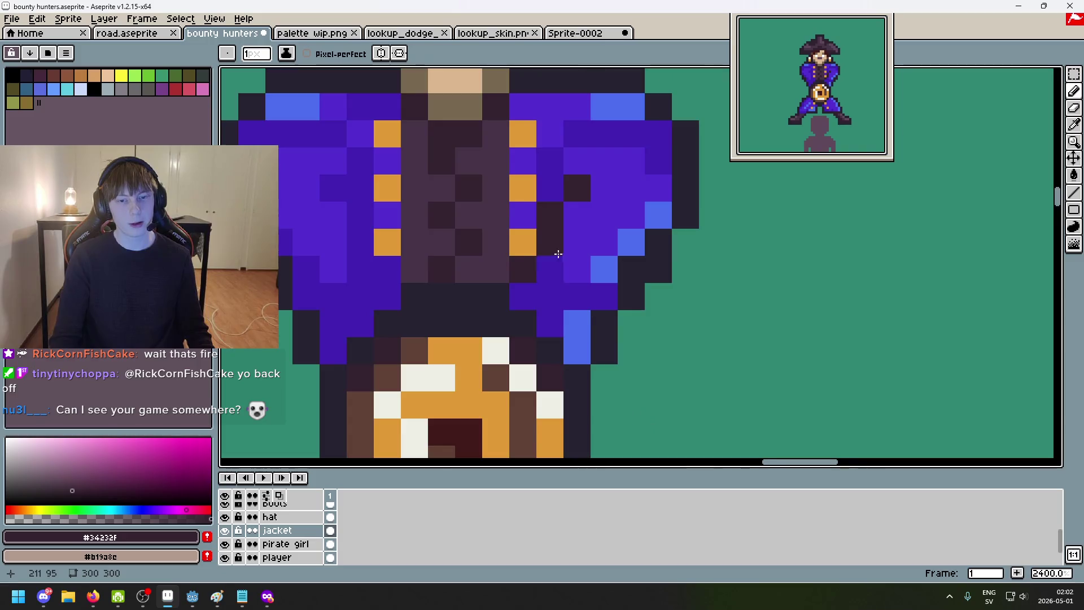
pyautogui.scroll(-5, 557, 253)
pyautogui.scroll(5, 497, 254)
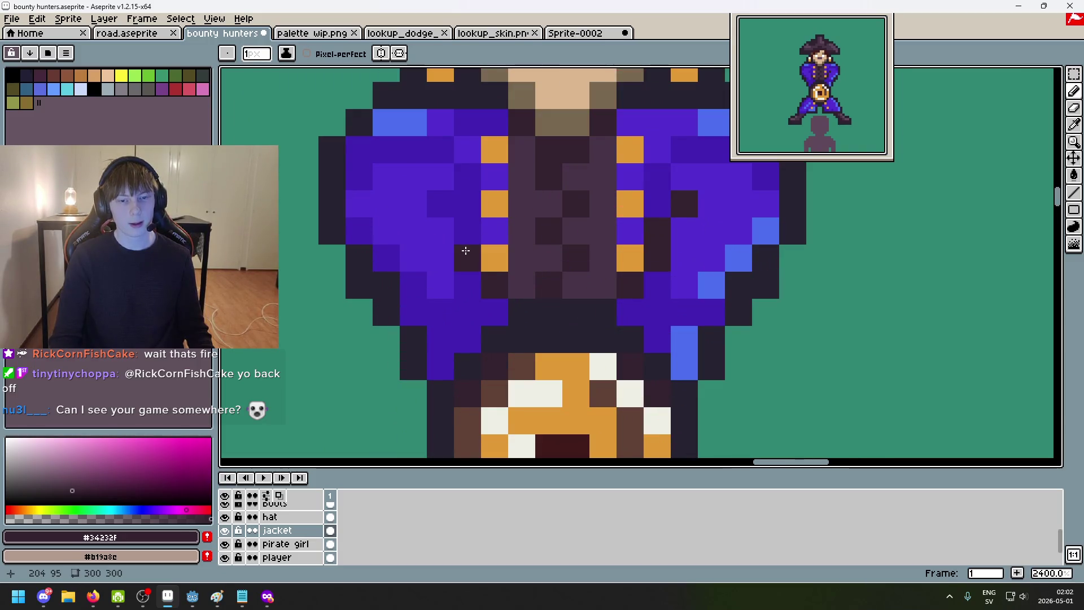
pyautogui.hotkey('ctrl', 'z')
pyautogui.hotkey('ctrl', 'z')
pyautogui.hotkey('ctrl', 'z')
pyautogui.hotkey('ctrl', 'z')
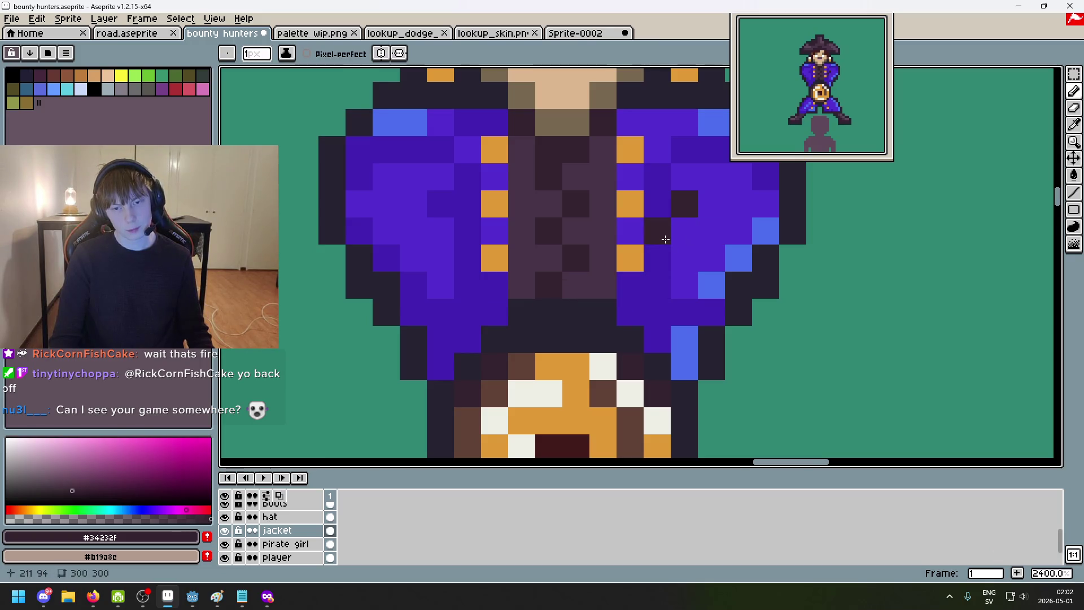
pyautogui.moveTo(494, 285); pyautogui.dragTo(467, 231)
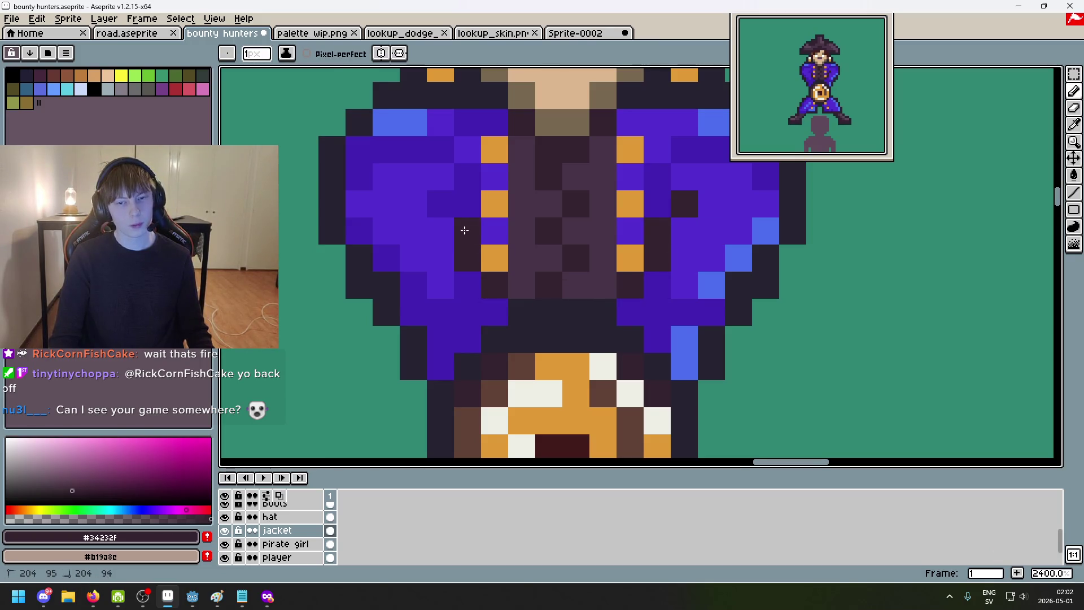
pyautogui.scroll(-8, 437, 206)
pyautogui.scroll(-1, 534, 266)
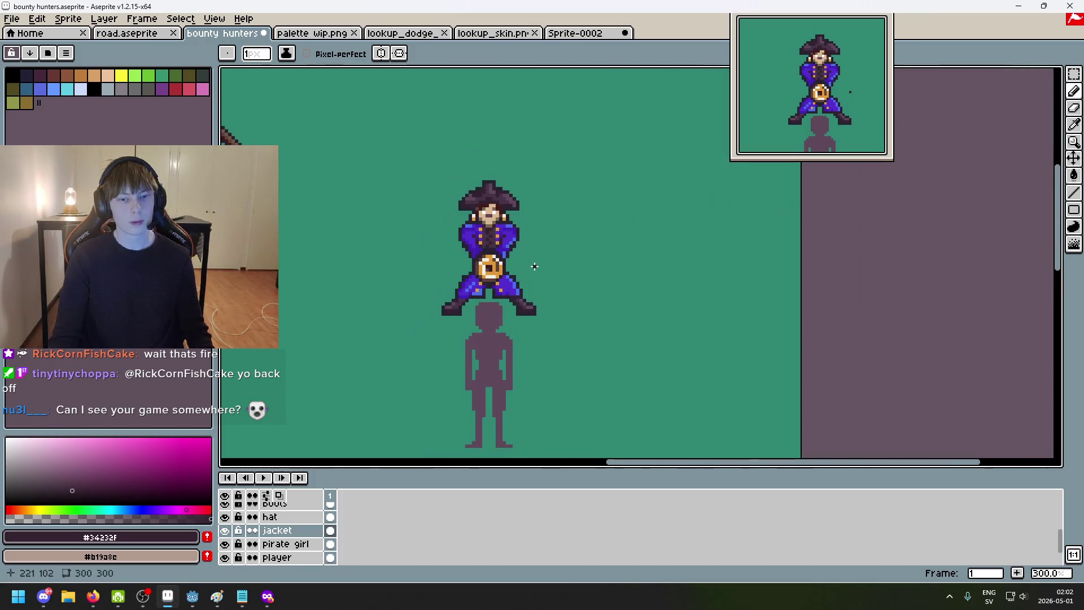
pyautogui.scroll(-2, 534, 263)
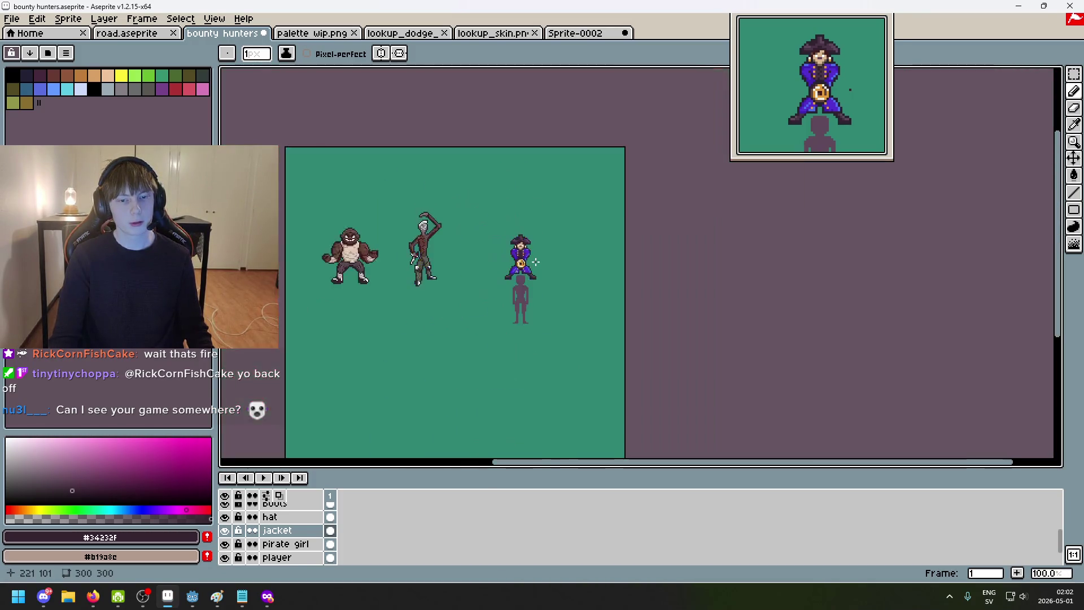
pyautogui.scroll(1, 536, 261)
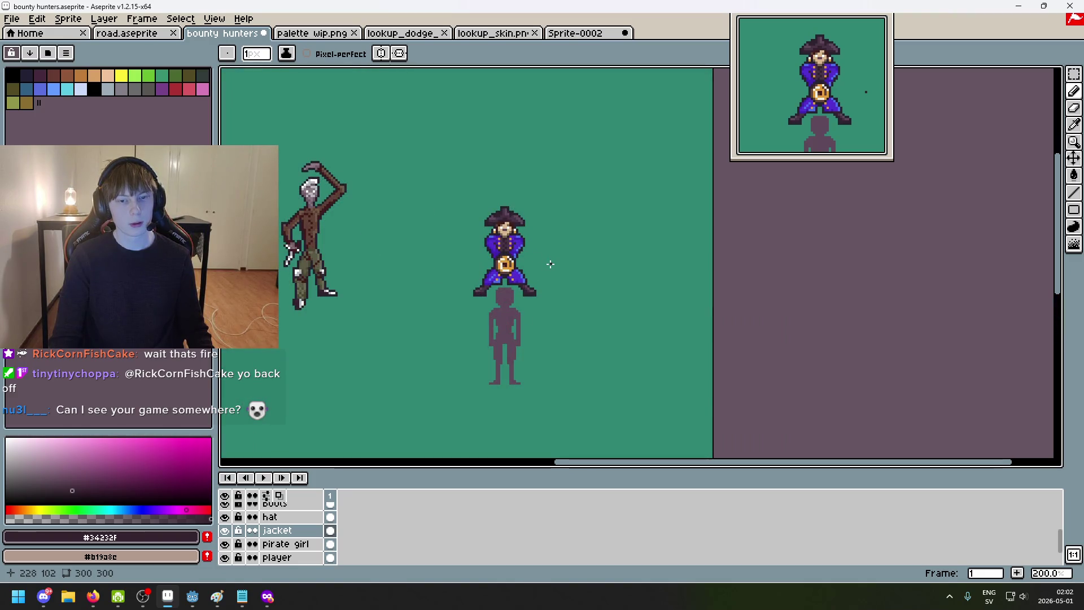
pyautogui.scroll(3, 549, 264)
pyautogui.scroll(2, 533, 330)
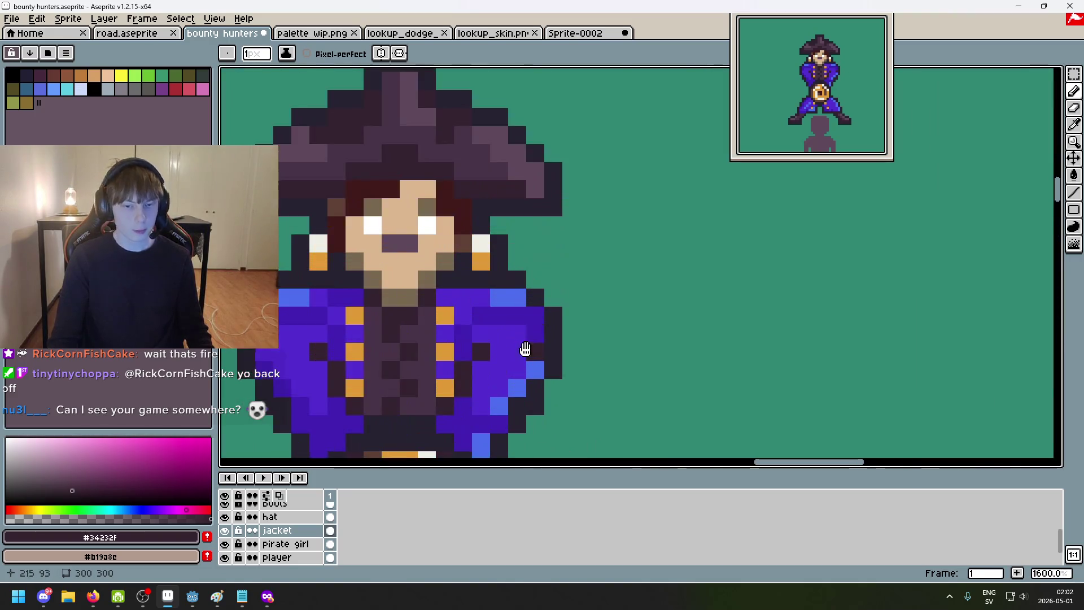
pyautogui.scroll(-1, 522, 351)
# Step: Paint dark #34232f crease lines down both sleeves of the purple jacket
pyautogui.keyDown('alt'); pyautogui.click(408, 230); pyautogui.keyUp('alt')
pyautogui.scroll(-1, 408, 231)
pyautogui.scroll(-5, 512, 251)
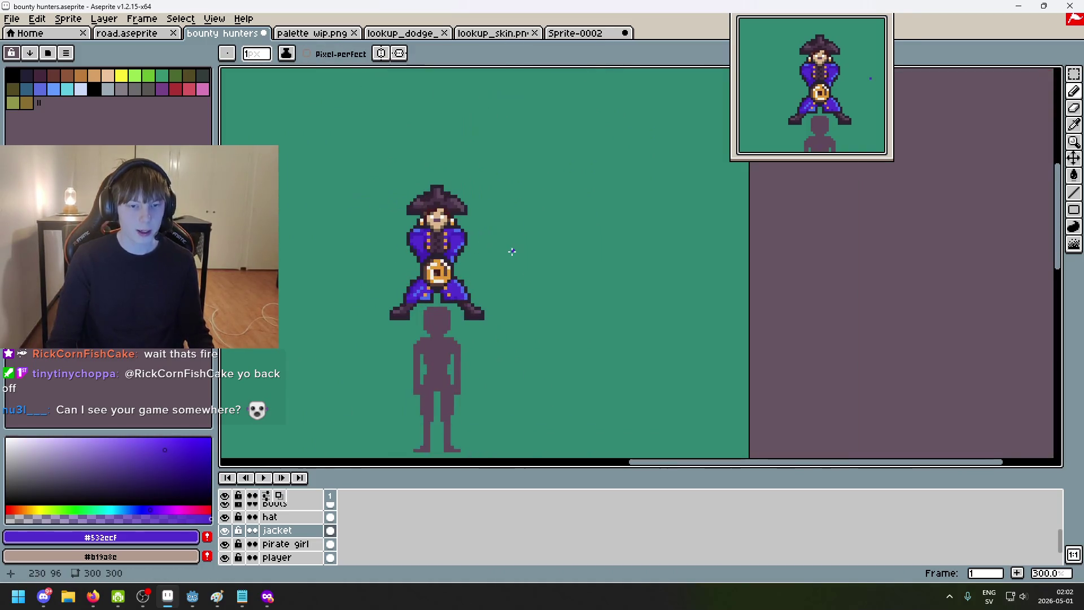
pyautogui.scroll(-1, 501, 261)
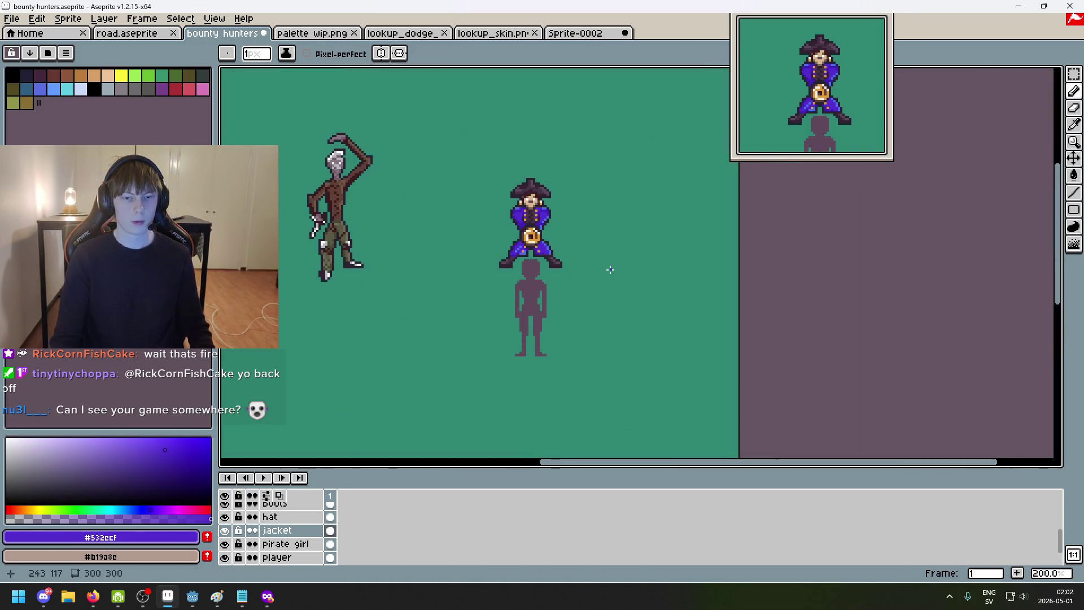
pyautogui.scroll(4, 598, 255)
pyautogui.hotkey('ctrl', 'z')
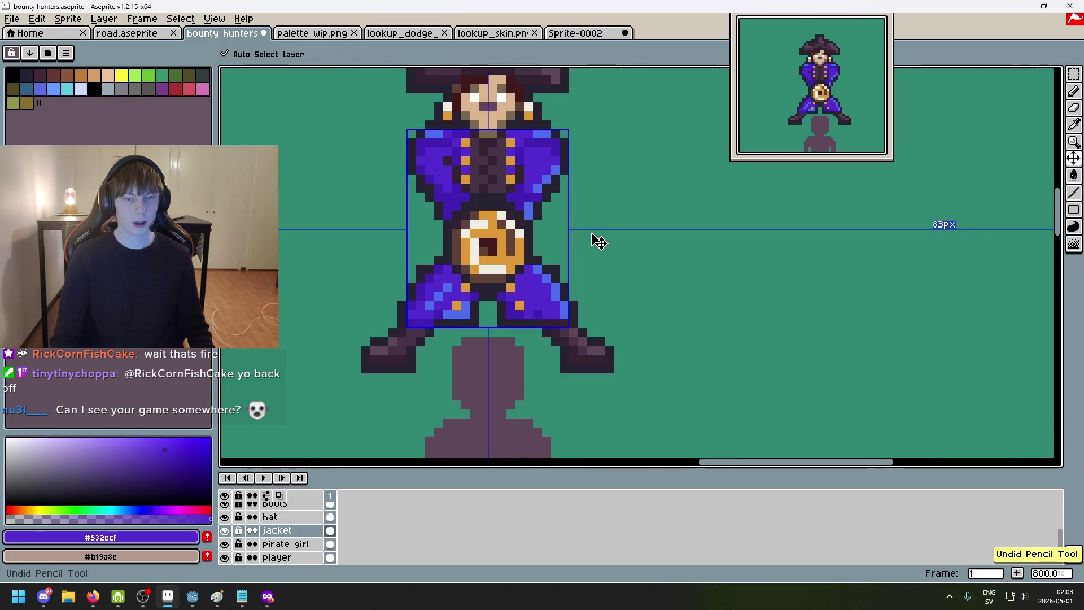
pyautogui.press('b')
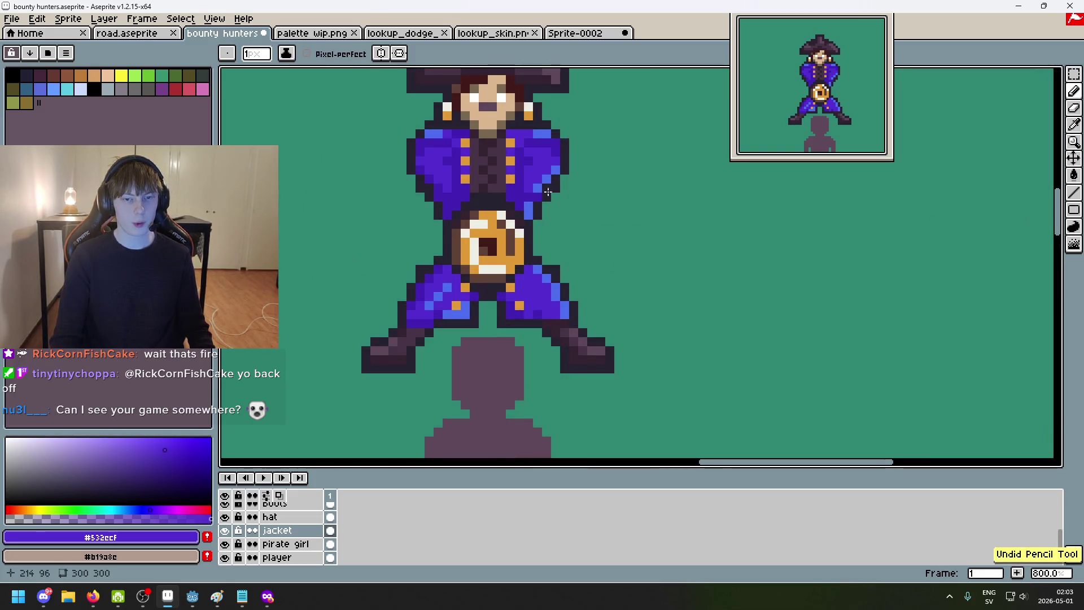
pyautogui.scroll(-1, 585, 233)
pyautogui.scroll(-1, 681, 247)
pyautogui.scroll(-1, 691, 254)
pyautogui.scroll(2, 691, 254)
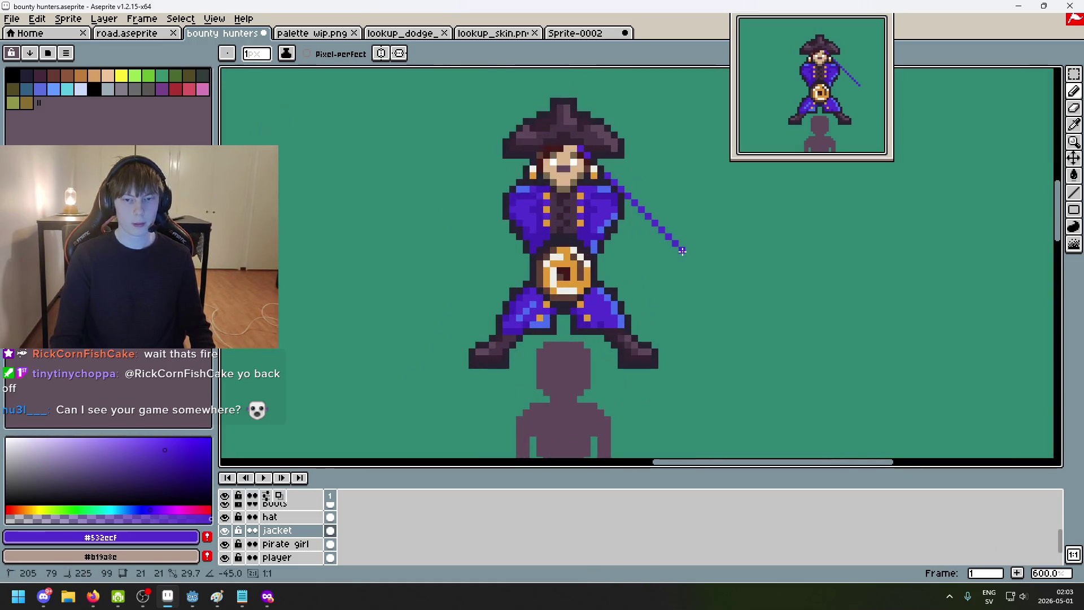
pyautogui.scroll(4, 587, 226)
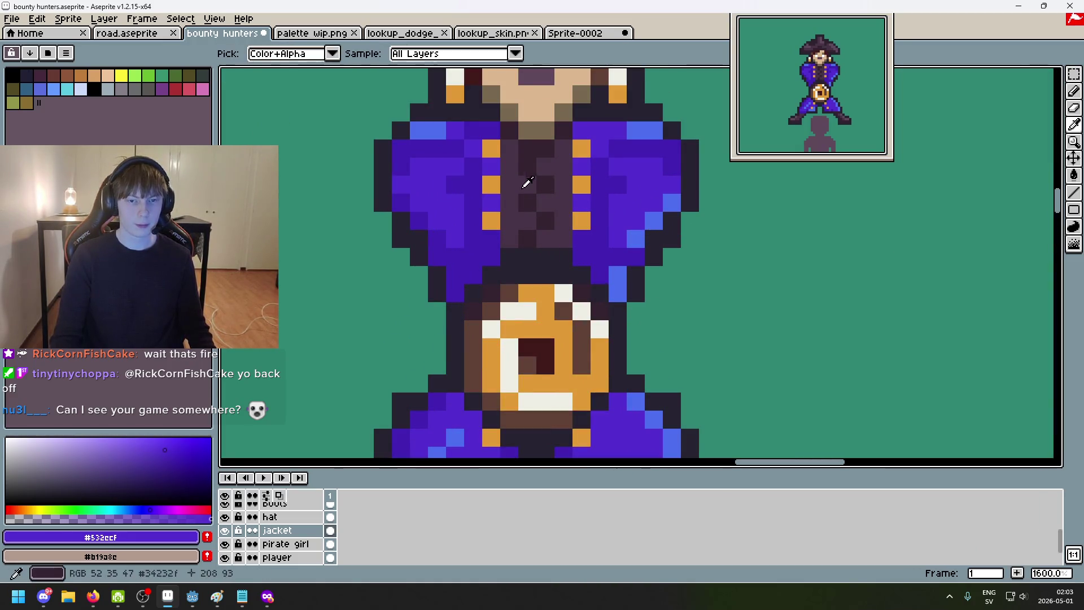
pyautogui.keyDown('alt'); pyautogui.click(474, 201); pyautogui.keyUp('alt')
pyautogui.click(458, 201)
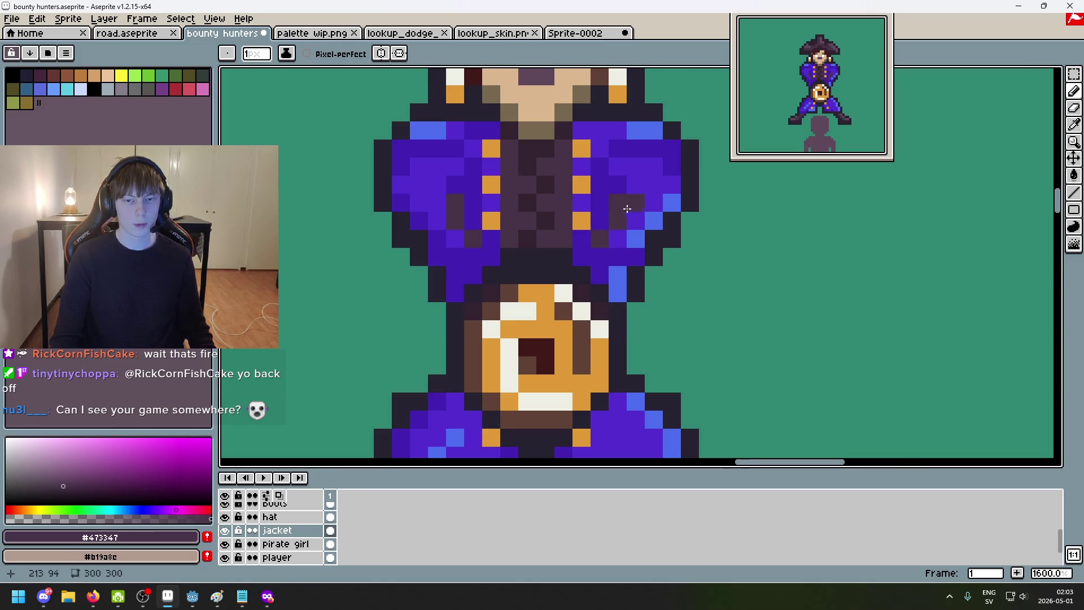
pyautogui.scroll(-5, 627, 207)
pyautogui.scroll(-1, 626, 207)
pyautogui.scroll(4, 609, 198)
pyautogui.scroll(3, 600, 194)
pyautogui.hotkey('ctrl', 'z')
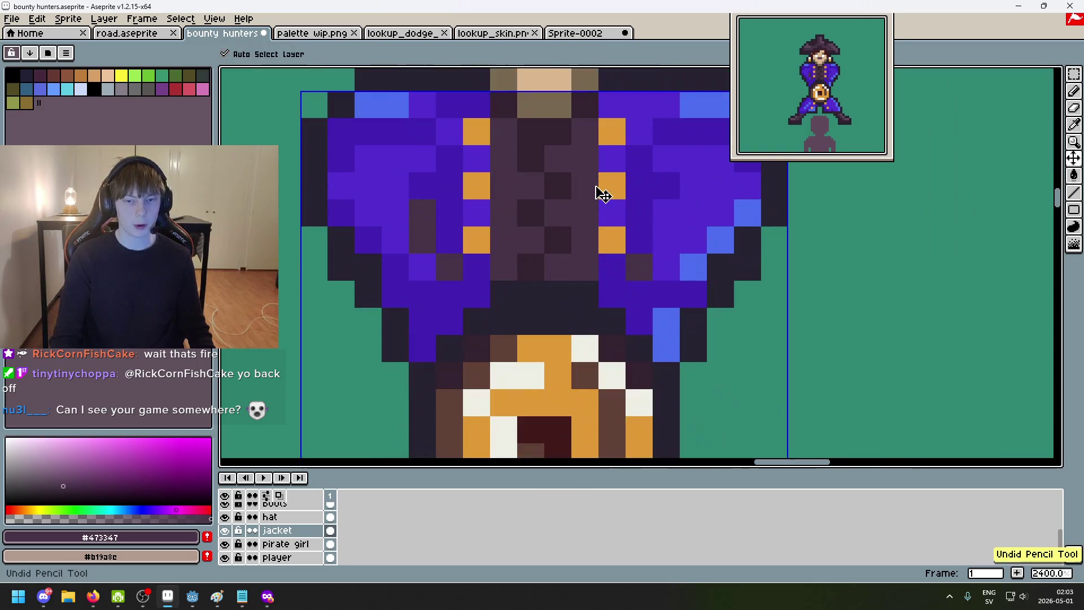
pyautogui.press('b')
pyautogui.keyDown('alt'); pyautogui.click(542, 209); pyautogui.keyUp('alt')
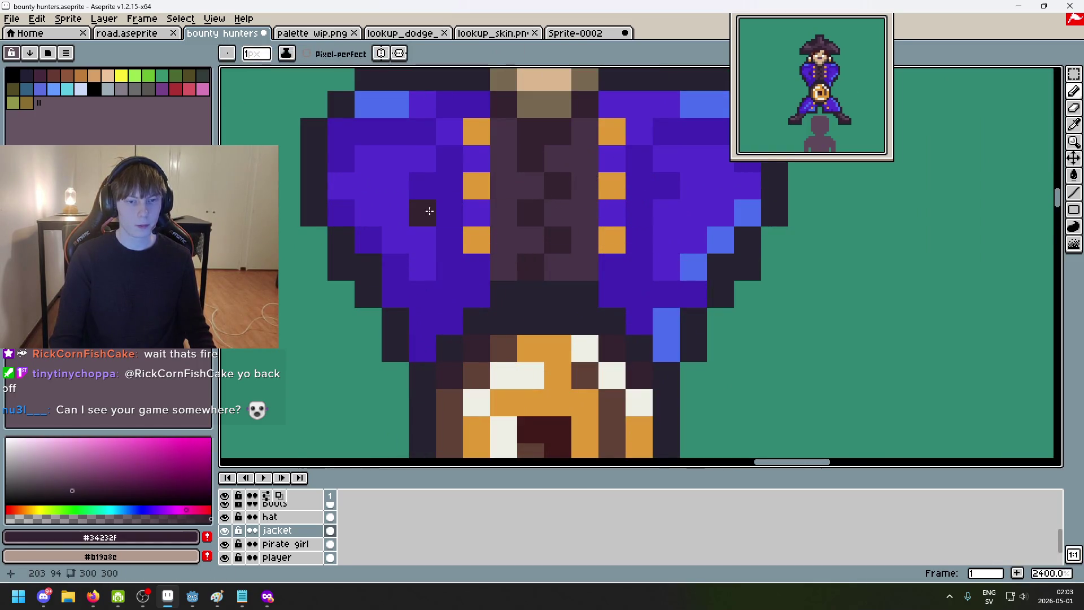
pyautogui.moveTo(423, 212); pyautogui.dragTo(440, 253)
pyautogui.moveTo(667, 239); pyautogui.dragTo(658, 213)
pyautogui.scroll(-8, 712, 249)
pyautogui.scroll(-3, 712, 249)
pyautogui.scroll(1, 706, 271)
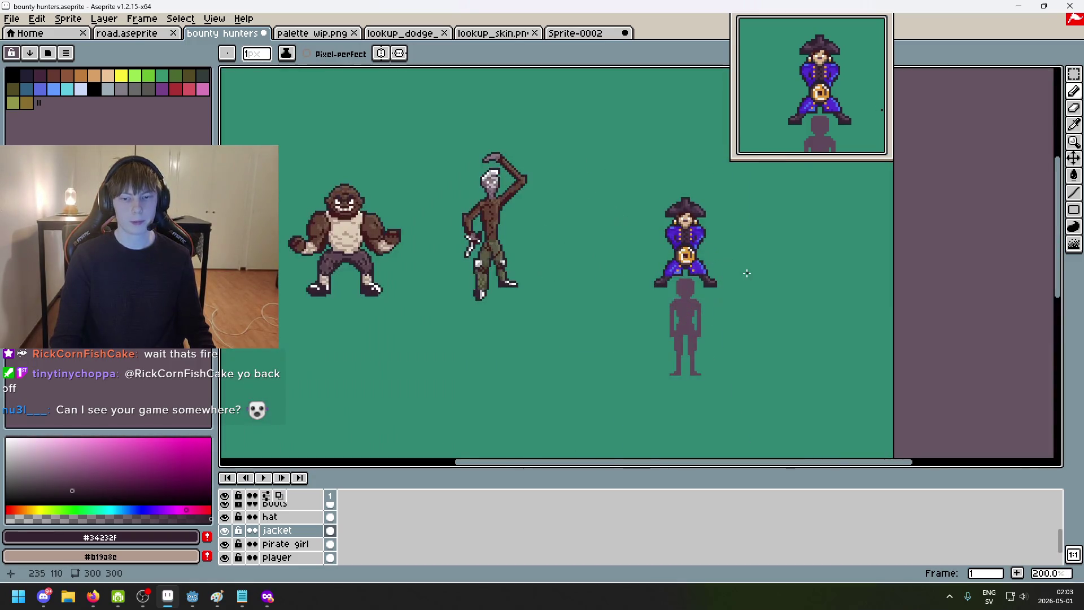
# Step: Review beside the other bounty hunters and resample the dark crease colour for further edits
pyautogui.moveTo(707, 272); pyautogui.dragTo(628, 262)
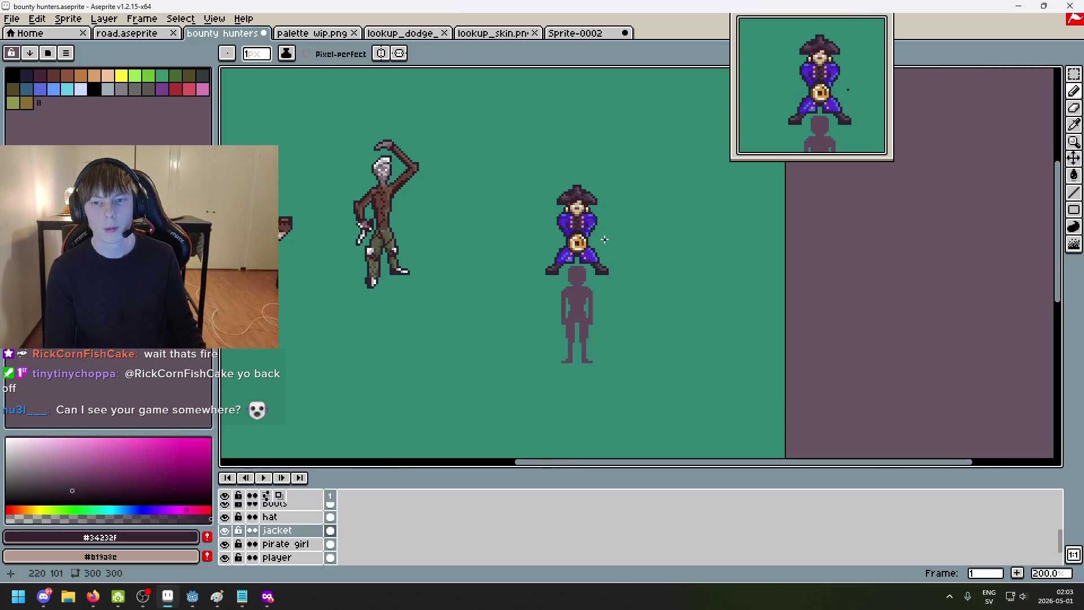
pyautogui.scroll(4, 604, 240)
pyautogui.scroll(4, 604, 240)
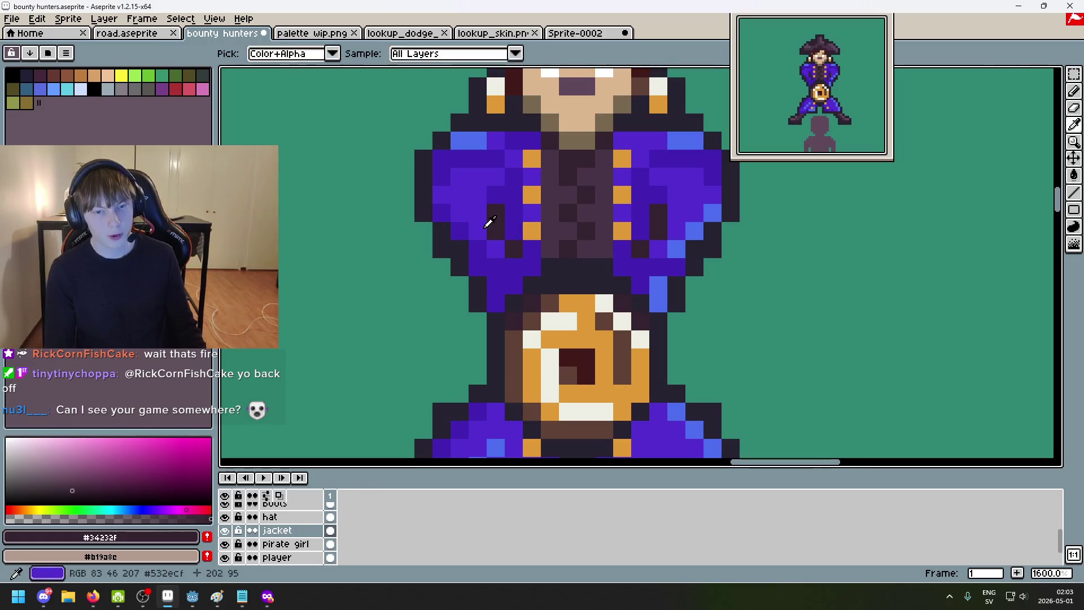
pyautogui.keyDown('alt'); pyautogui.click(496, 231); pyautogui.keyUp('alt')
pyautogui.keyDown('alt'); pyautogui.click(655, 235); pyautogui.keyUp('alt')
pyautogui.keyDown('alt'); pyautogui.click(657, 214); pyautogui.keyUp('alt')
pyautogui.scroll(-8, 657, 238)
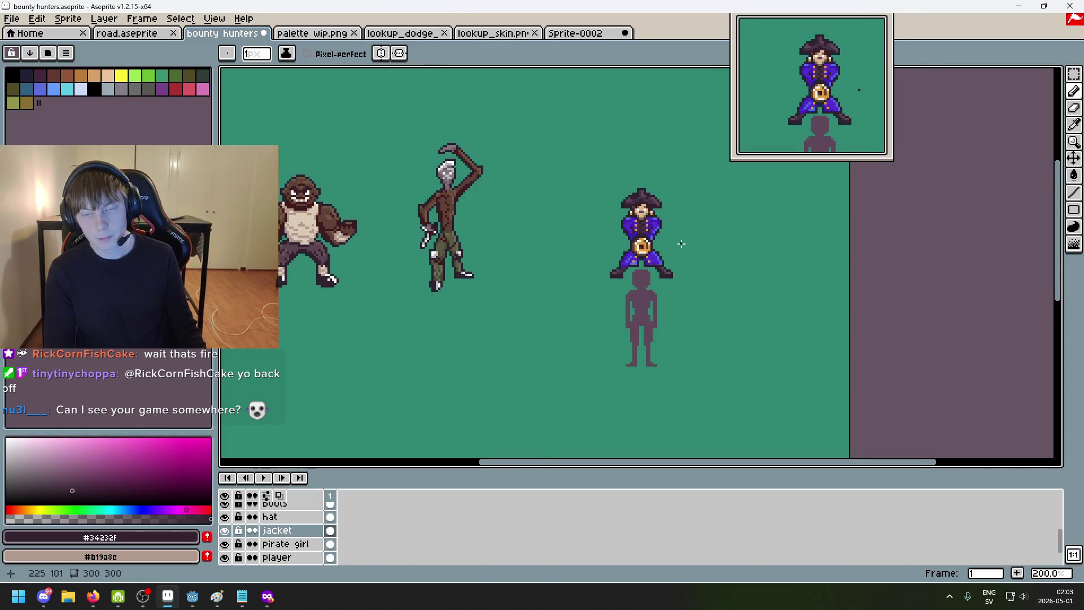
pyautogui.scroll(1, 680, 243)
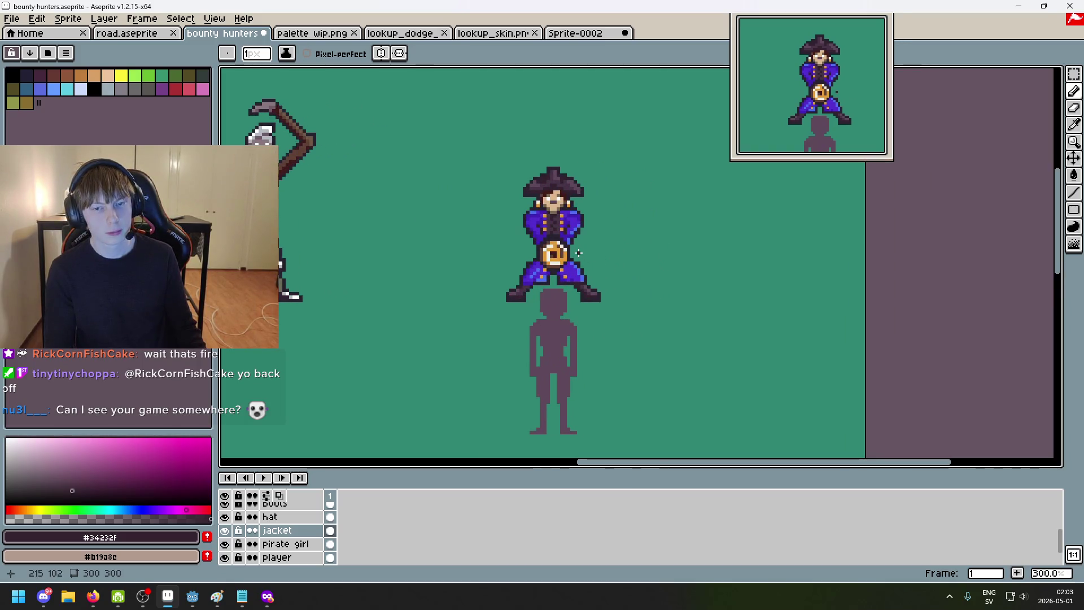
pyautogui.scroll(2, 578, 252)
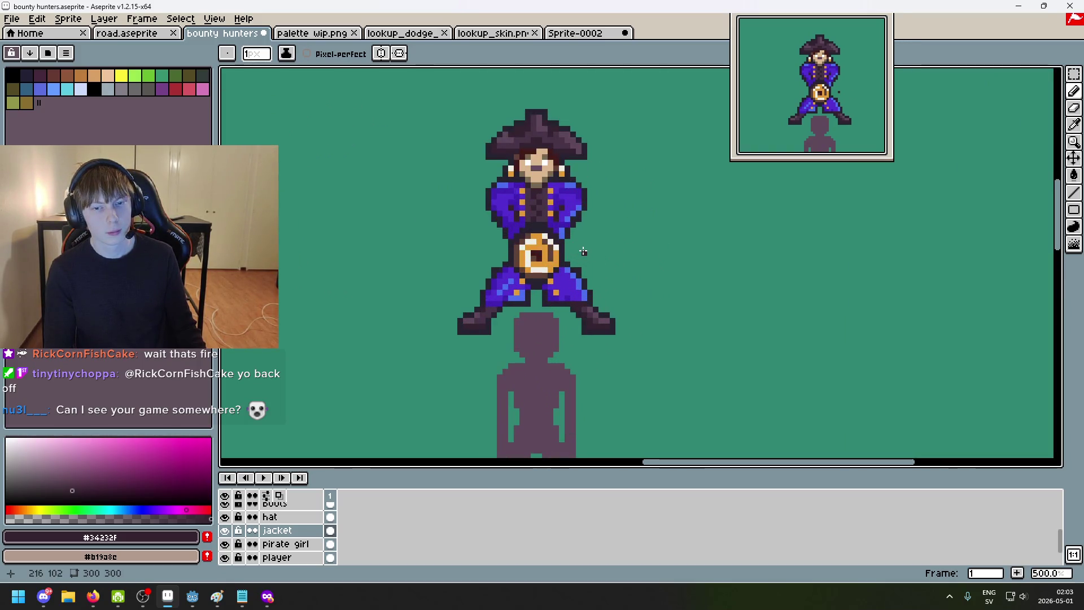
pyautogui.scroll(2, 583, 247)
pyautogui.scroll(2, 576, 212)
pyautogui.press('e')
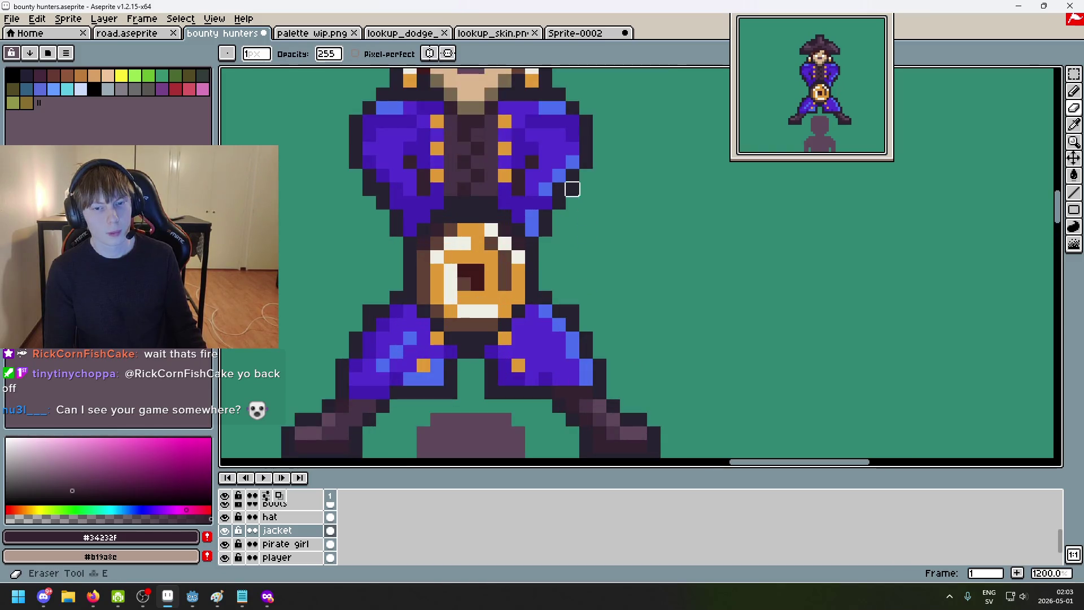
# Step: Make the outline layer active and undo/redo the last erase to compare, viewing the neighbours
pyautogui.press('Up')
pyautogui.press('Up')
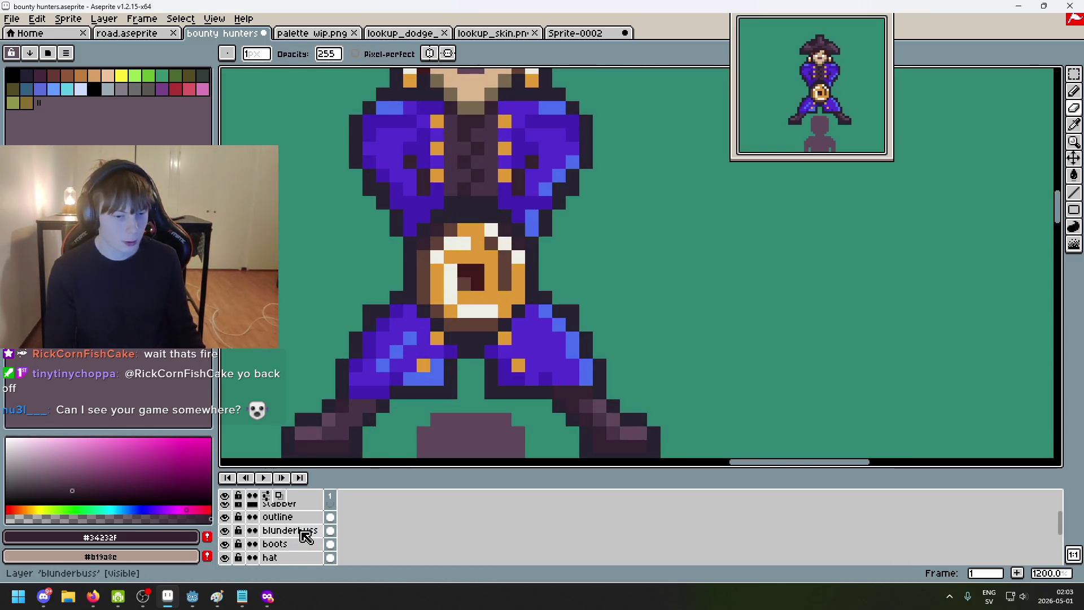
pyautogui.press('Up')
pyautogui.press('Up')
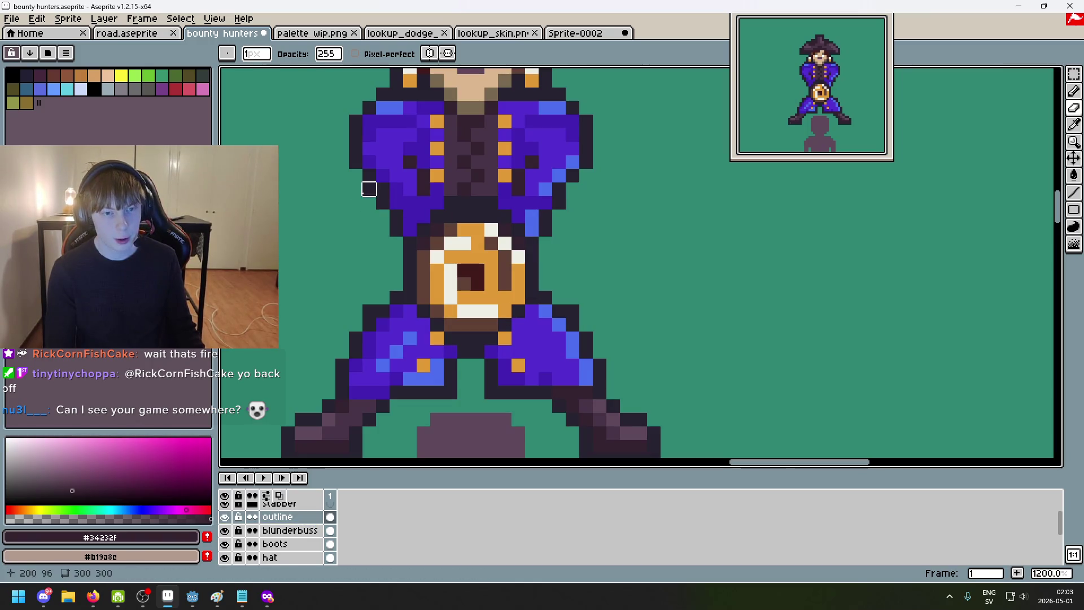
pyautogui.scroll(-7, 424, 212)
pyautogui.hotkey('ctrl', 'z')
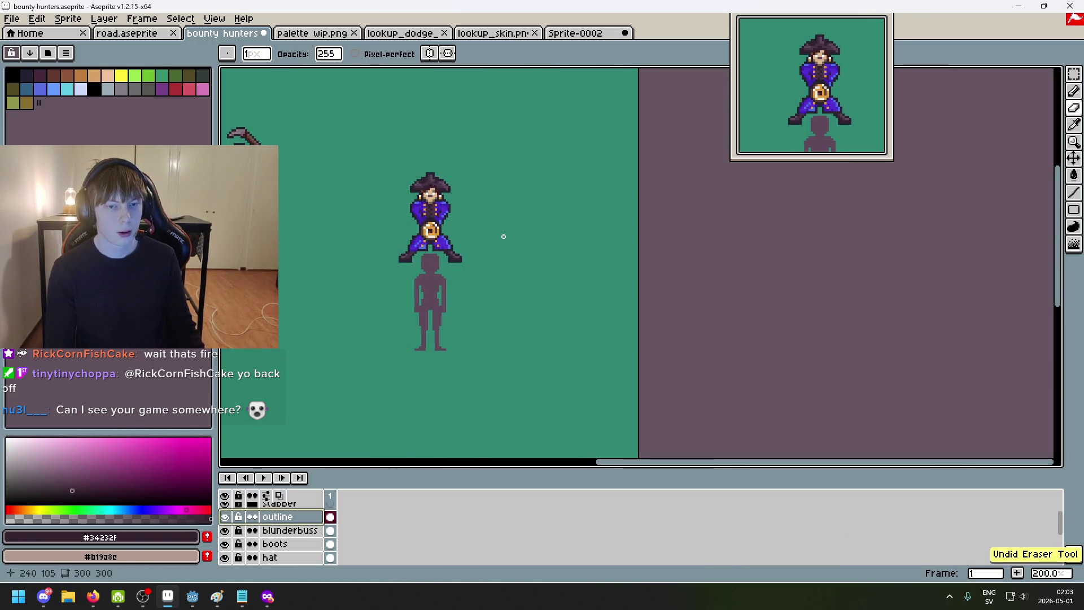
pyautogui.hotkey('ctrl', 'y')
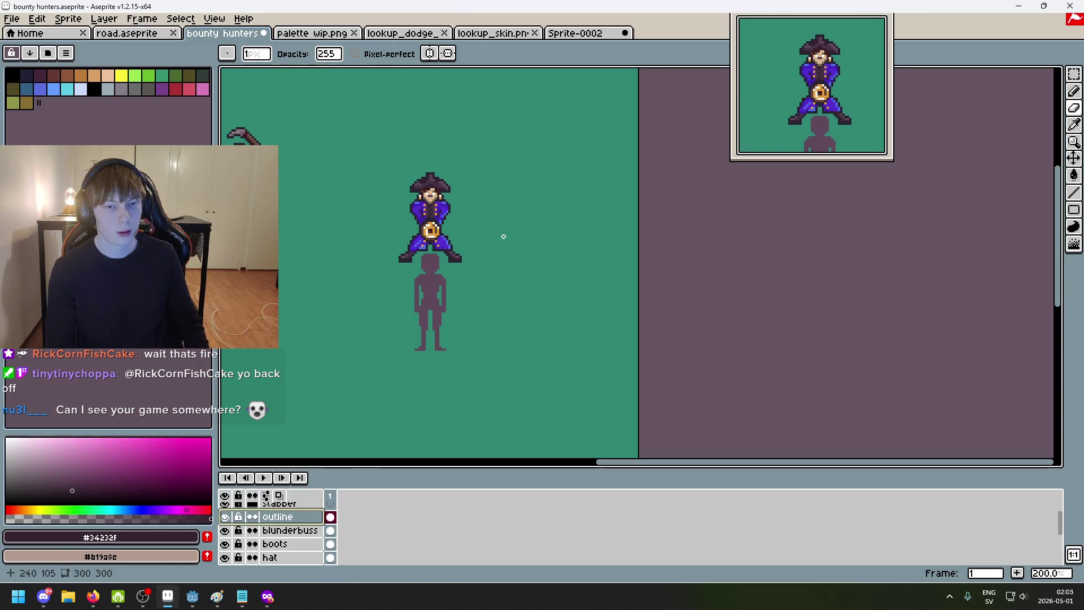
pyautogui.scroll(1, 456, 245)
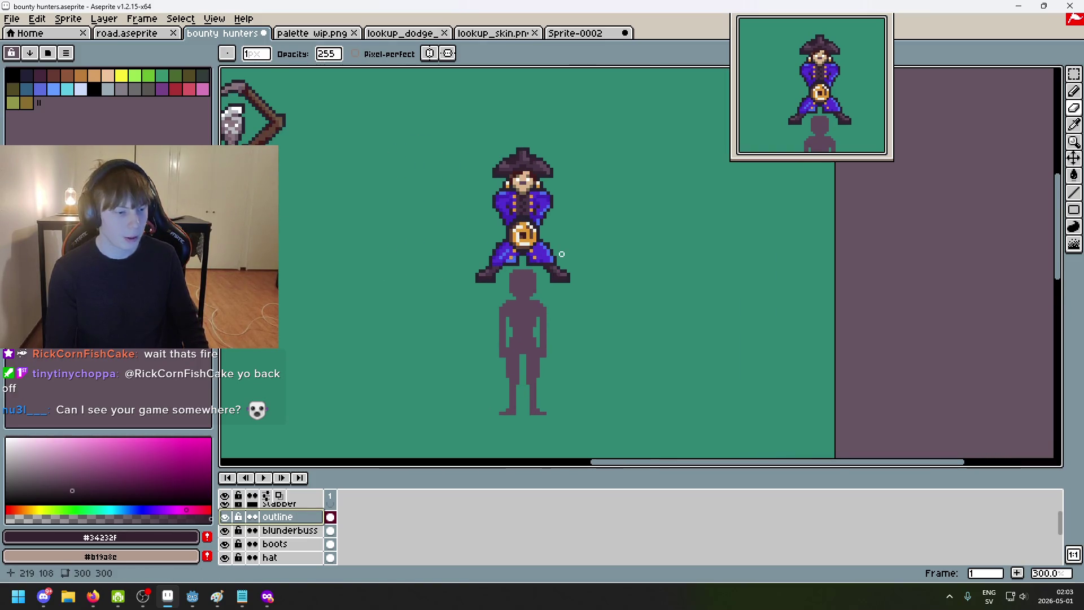
pyautogui.scroll(1, 585, 213)
pyautogui.scroll(1, 627, 274)
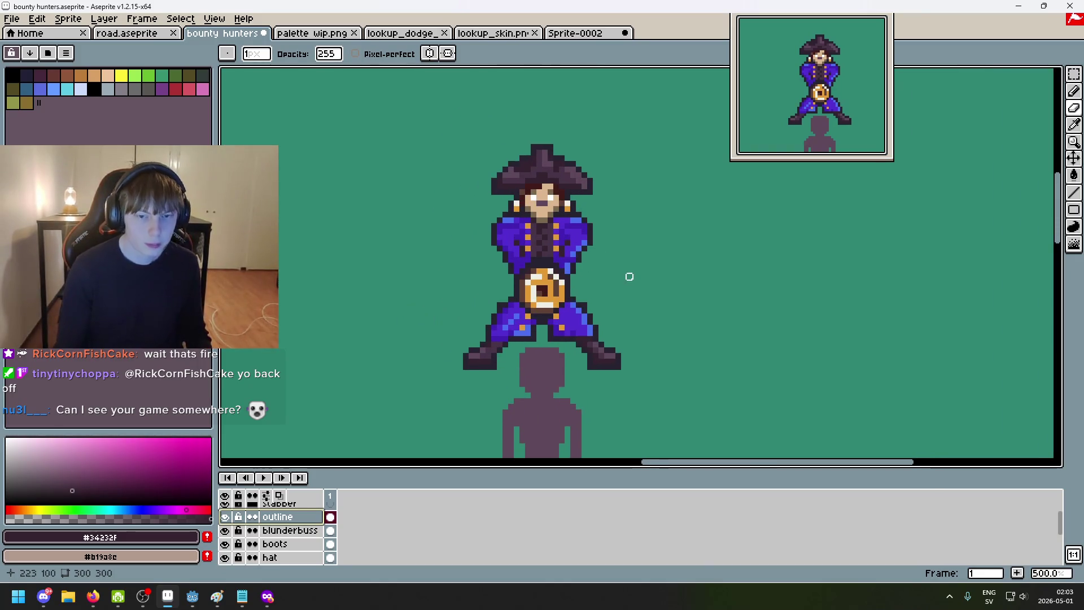
pyautogui.scroll(1, 556, 304)
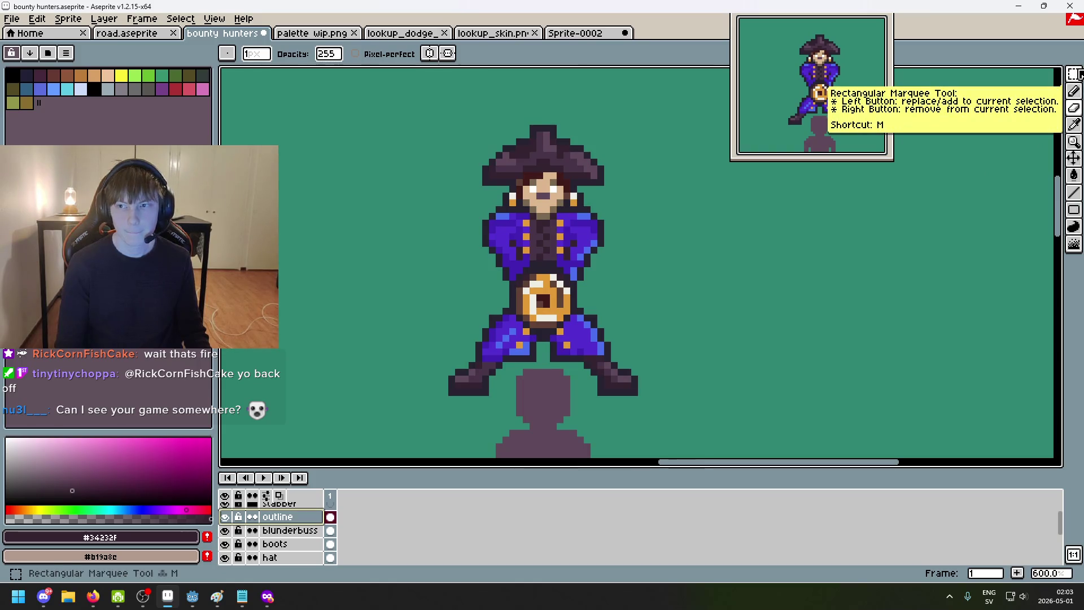
pyautogui.scroll(-5, 747, 290)
pyautogui.scroll(1, 796, 297)
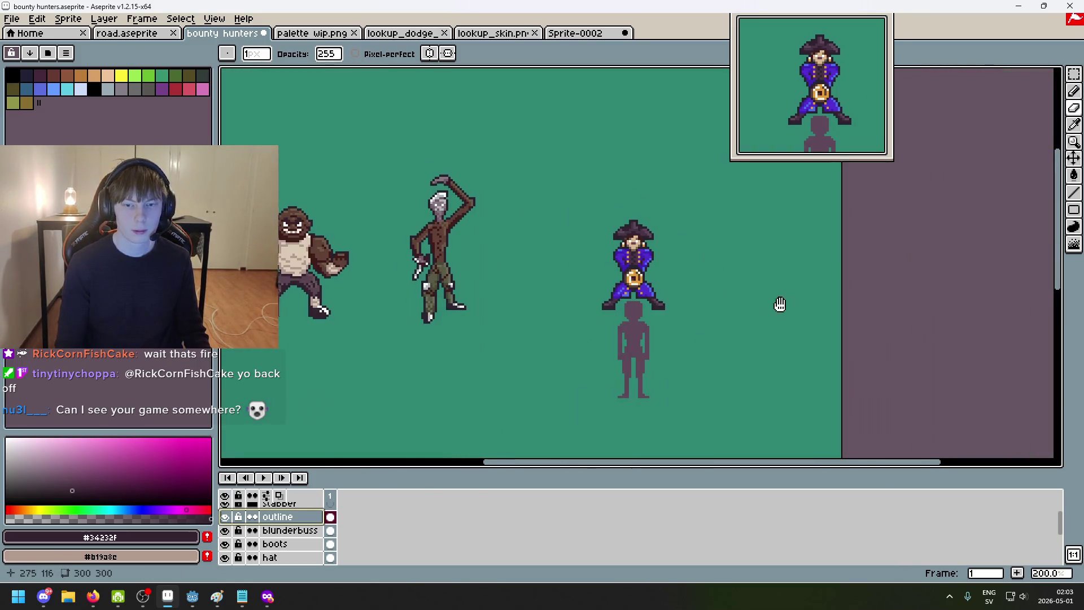
pyautogui.moveTo(778, 302); pyautogui.dragTo(712, 268)
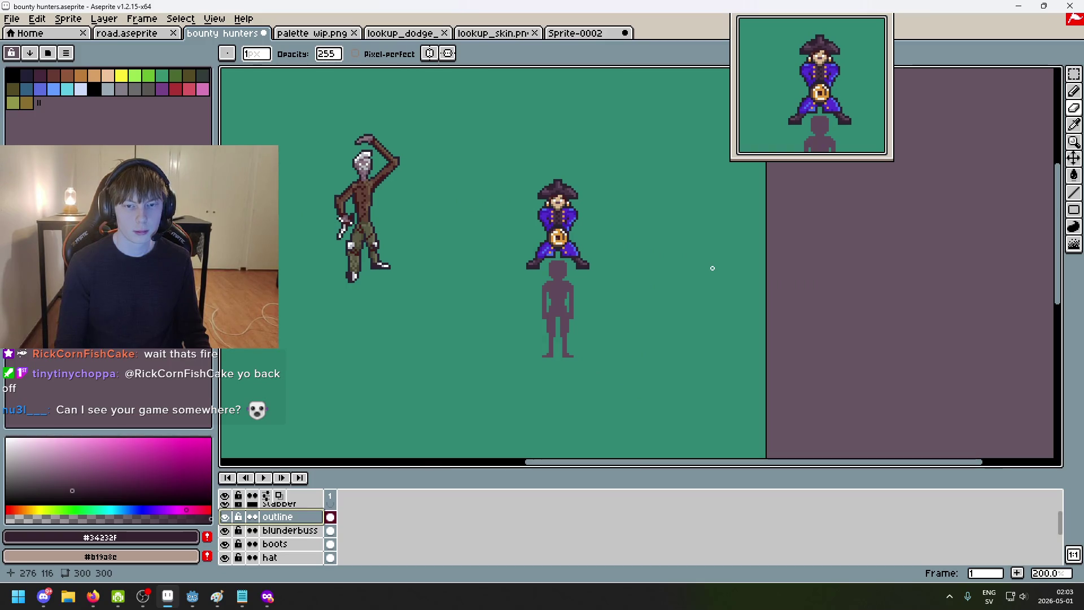
pyautogui.scroll(3, 546, 229)
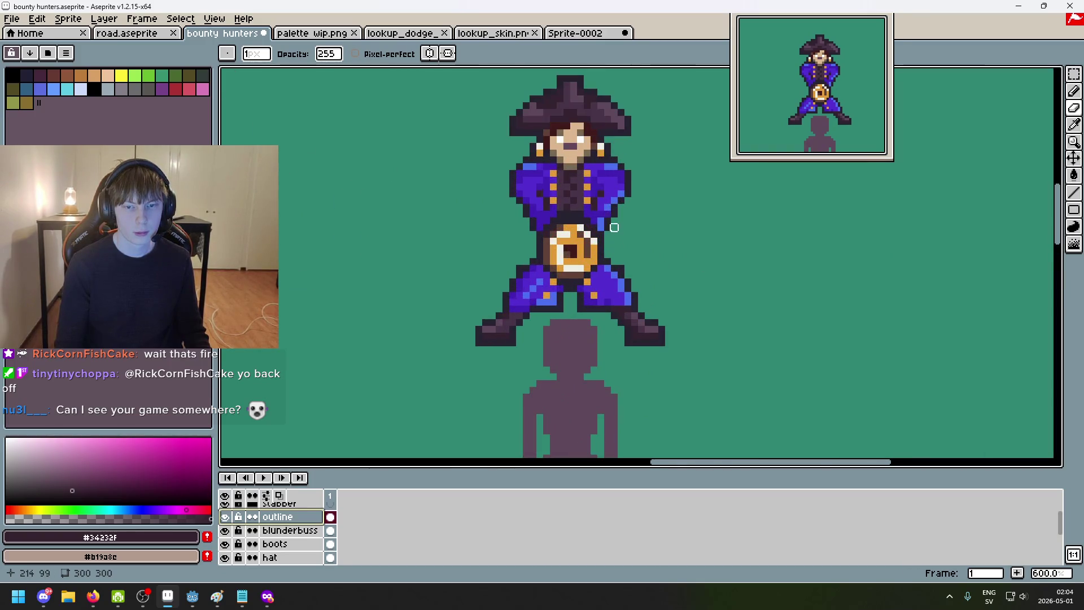
pyautogui.scroll(5, 612, 224)
pyautogui.scroll(-1, 618, 314)
# Step: Sample dark red from the sprite and paint a trial belt across the waist, undoing and redoing it
pyautogui.press('alt')
pyautogui.keyDown('alt'); pyautogui.click(541, 127); pyautogui.keyUp('alt')
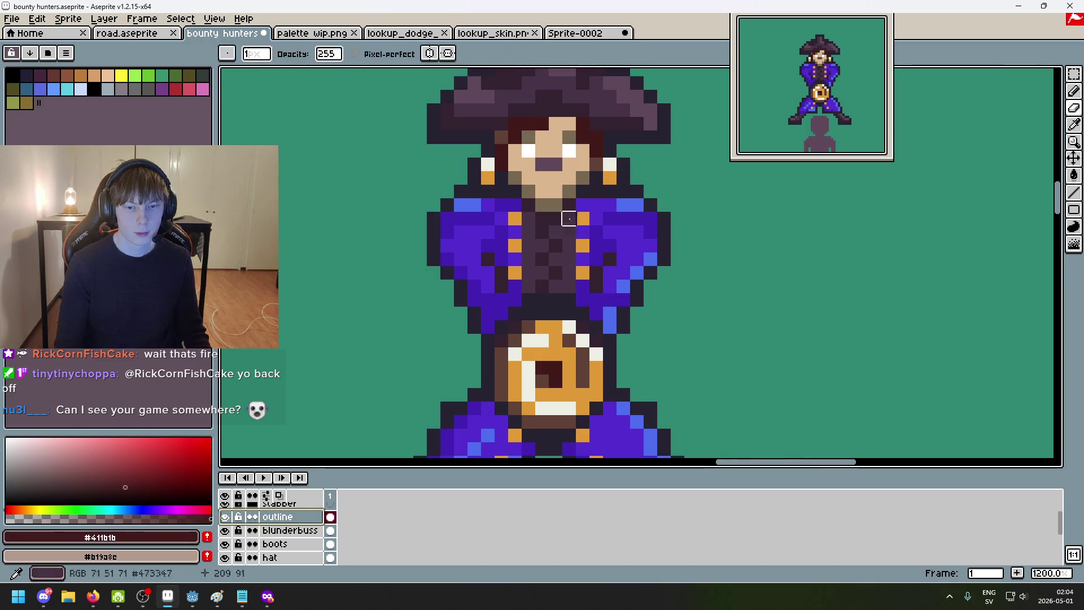
pyautogui.press('alt')
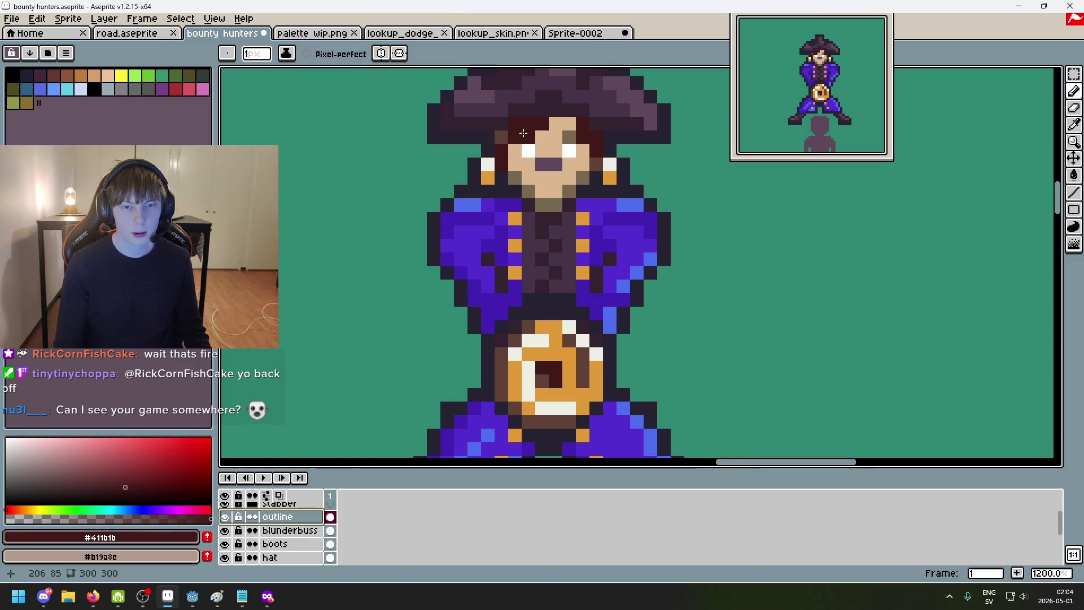
pyautogui.scroll(2, 550, 364)
pyautogui.scroll(4, 605, 259)
pyautogui.scroll(1, 555, 371)
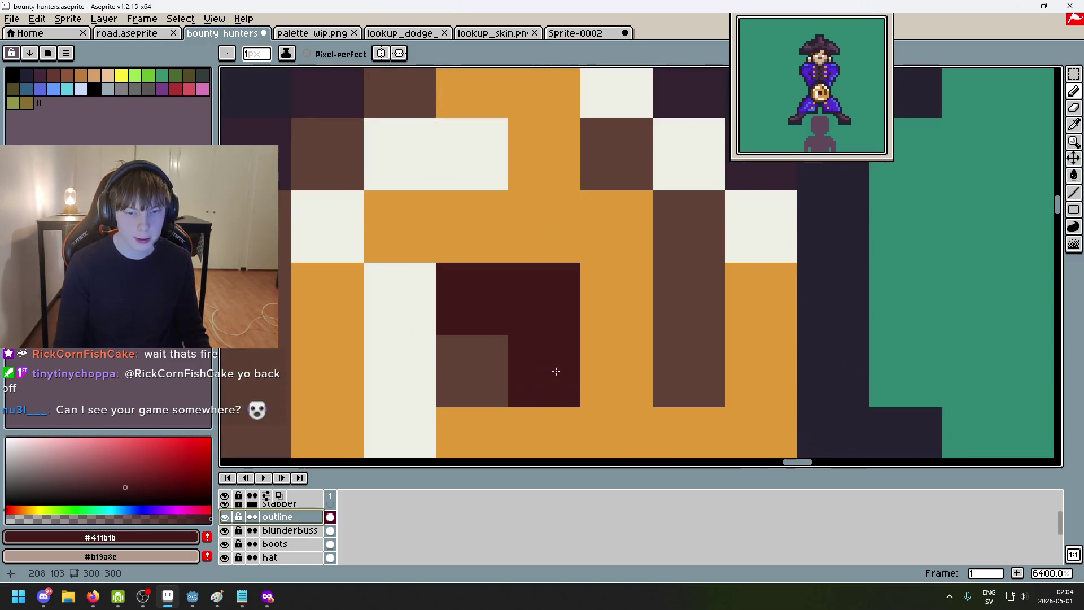
pyautogui.scroll(-5, 555, 371)
pyautogui.scroll(5, 567, 368)
pyautogui.scroll(-1, 584, 364)
pyautogui.scroll(-5, 617, 328)
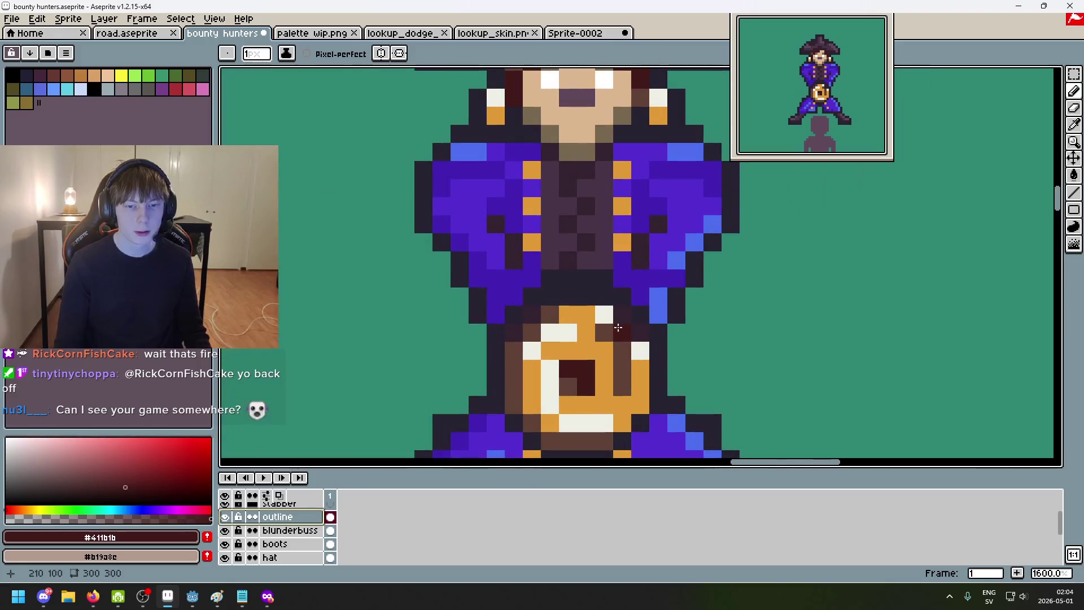
pyautogui.moveTo(576, 275); pyautogui.dragTo(599, 274)
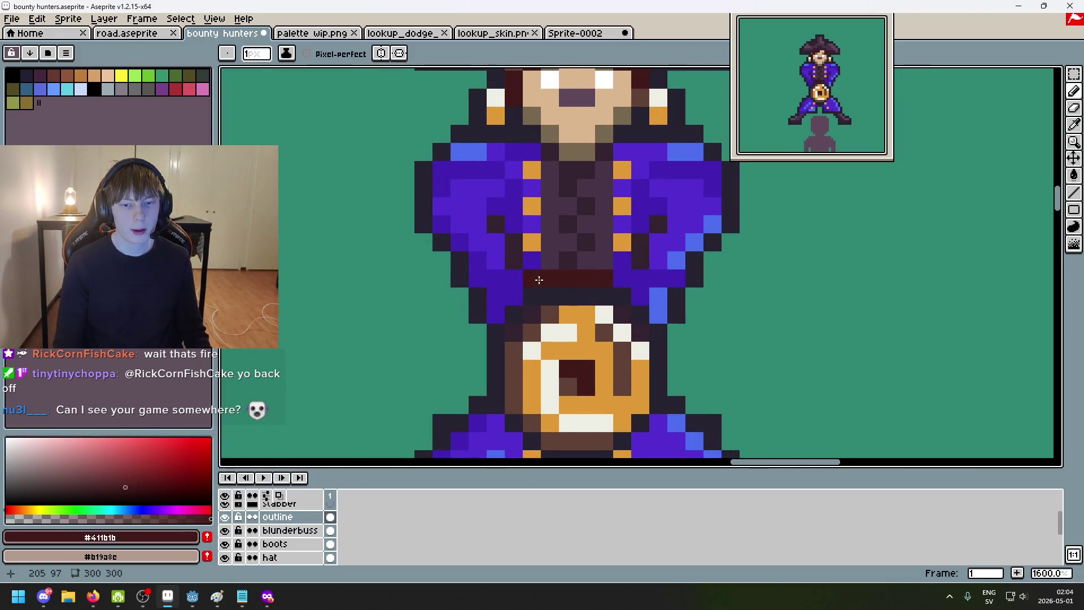
pyautogui.hotkey('ctrl', 'z')
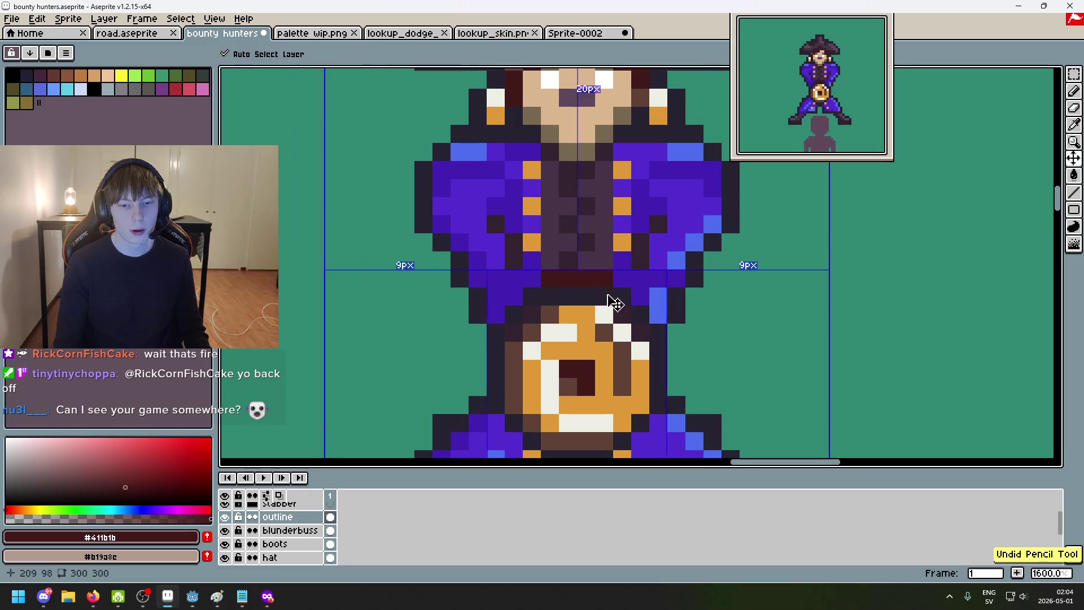
pyautogui.click(562, 280)
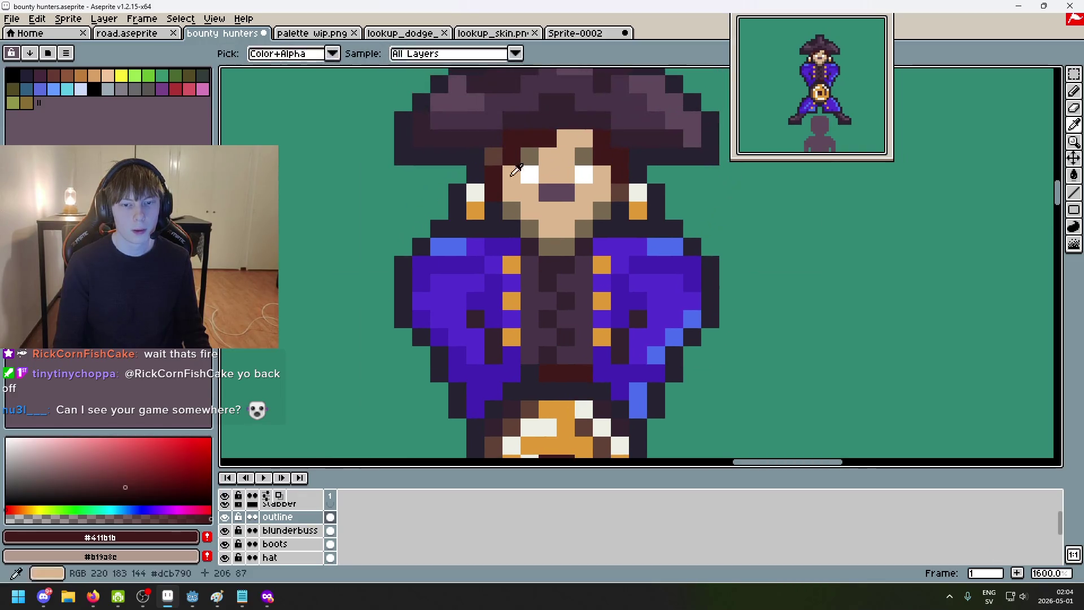
pyautogui.click(573, 277)
pyautogui.scroll(-2, 573, 276)
pyautogui.keyDown('alt'); pyautogui.click(496, 188); pyautogui.keyUp('alt')
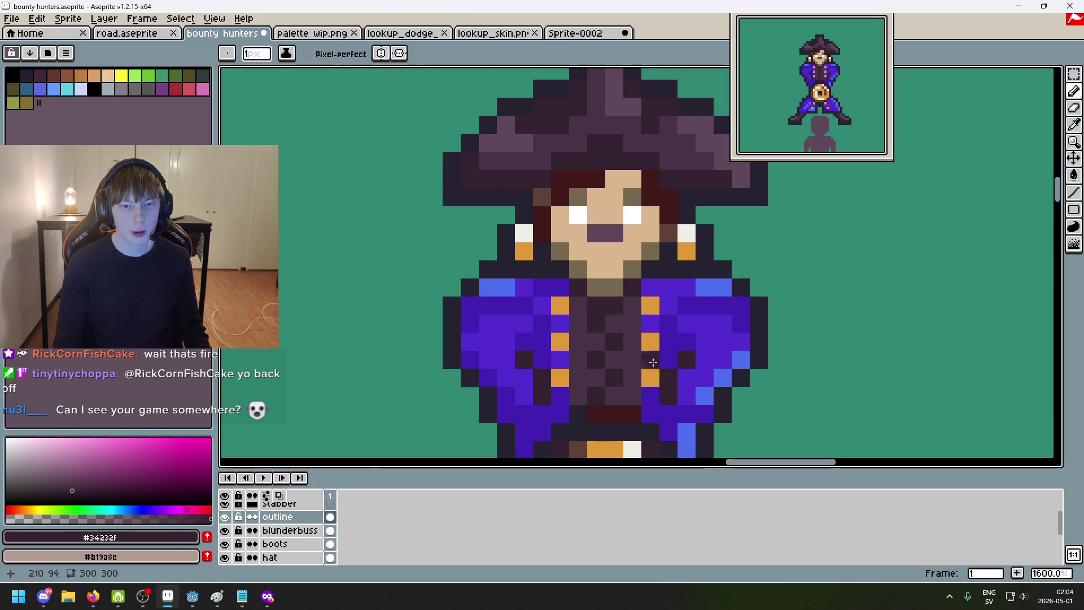
pyautogui.scroll(2, 605, 295)
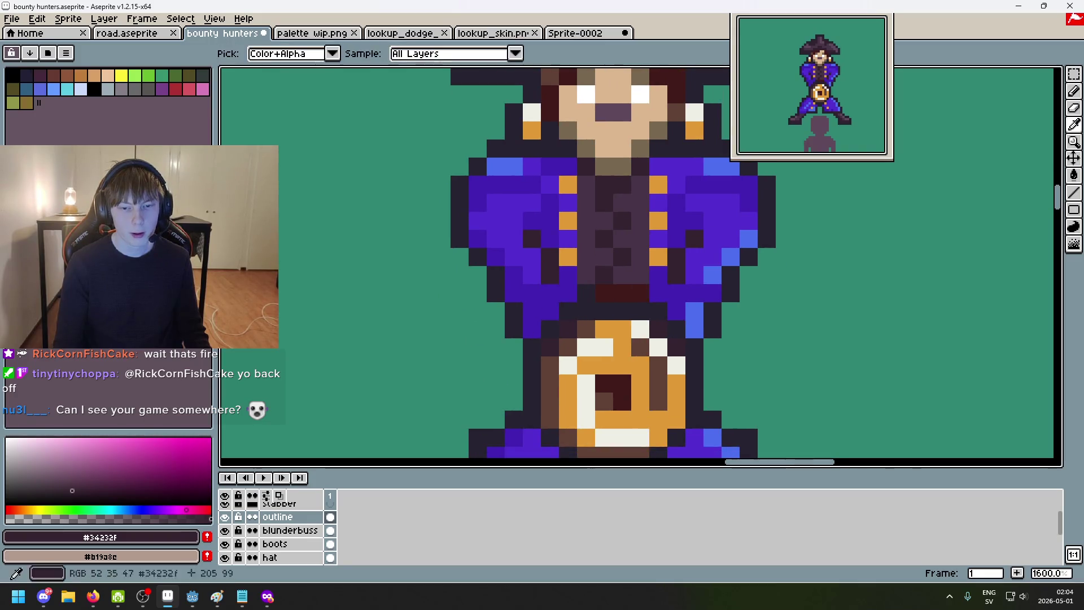
pyautogui.scroll(-4, 620, 322)
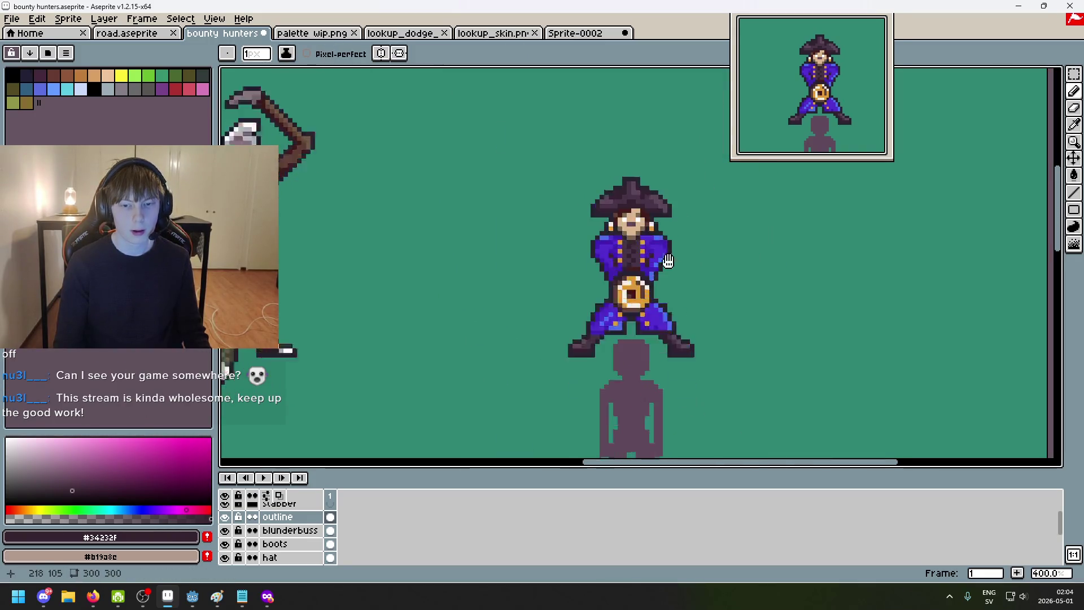
pyautogui.scroll(3, 676, 236)
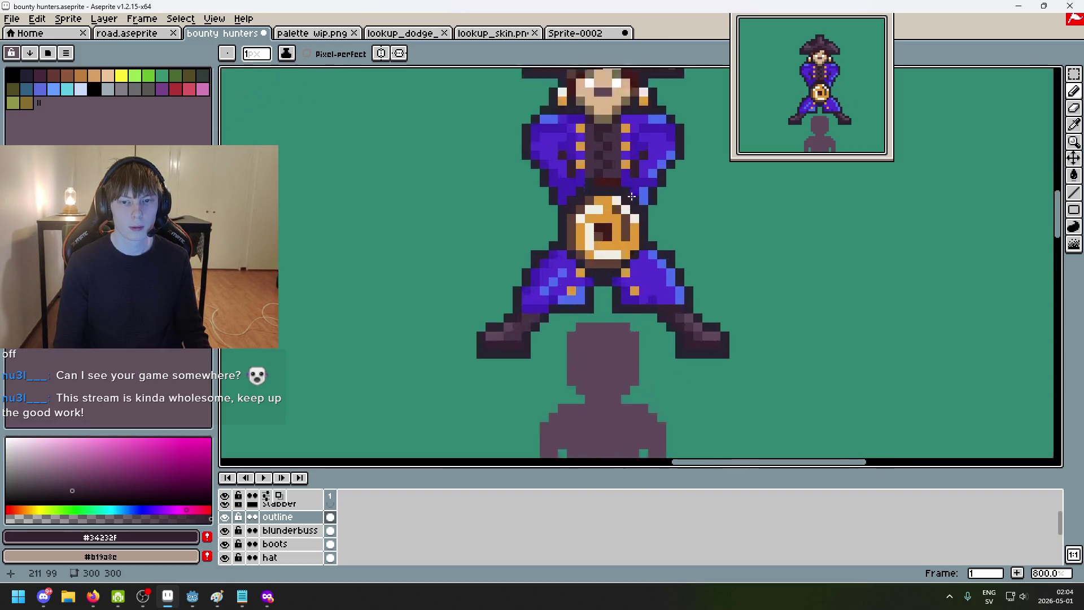
pyautogui.scroll(2, 597, 162)
# Step: Undo stray outline edits and make the blunderbuss layer the working layer
pyautogui.keyDown('alt'); pyautogui.click(597, 162); pyautogui.keyUp('alt')
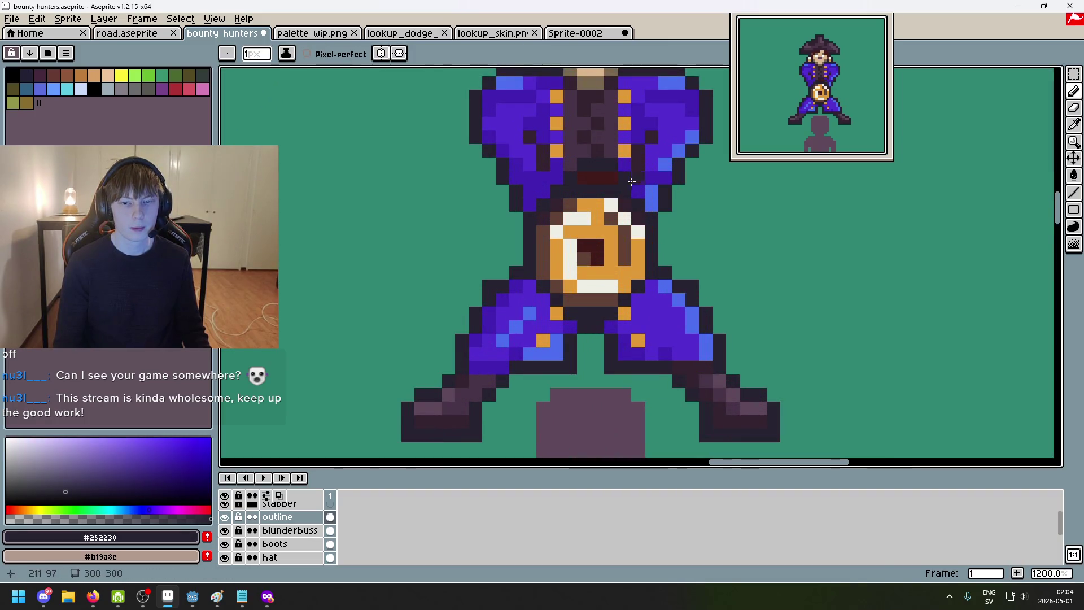
pyautogui.hotkey('ctrl', 'z')
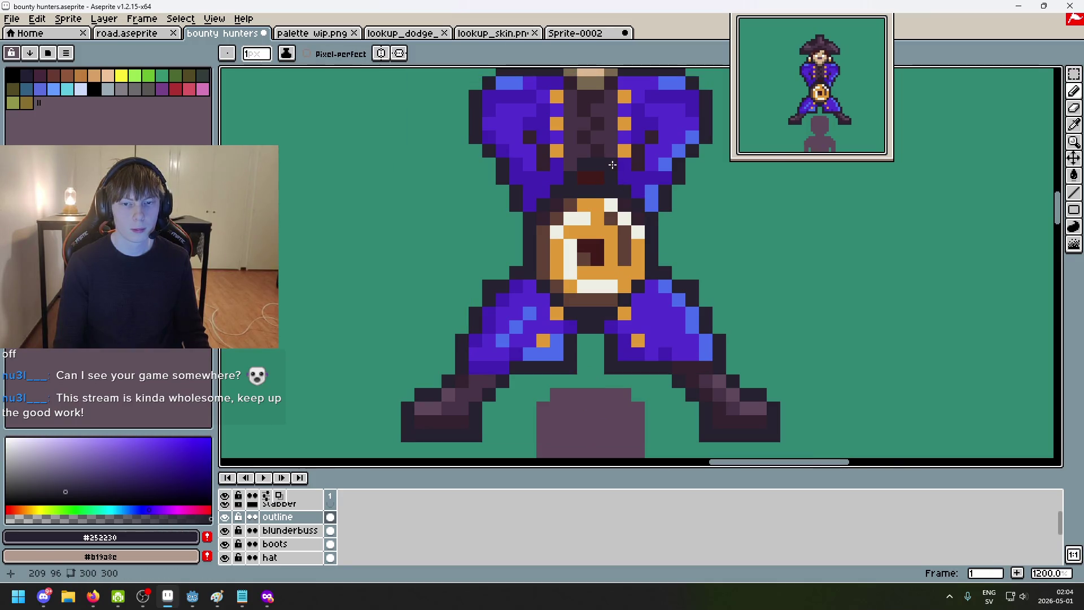
pyautogui.keyDown('alt'); pyautogui.click(607, 162); pyautogui.keyUp('alt')
pyautogui.hotkey('ctrl', 'z')
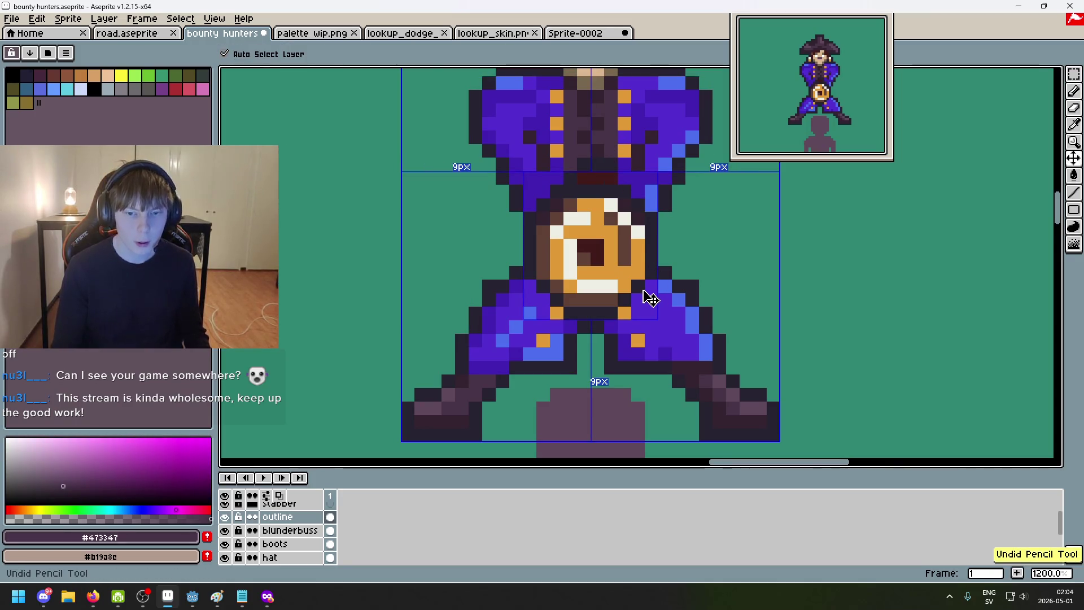
pyautogui.hotkey('ctrl', 'y')
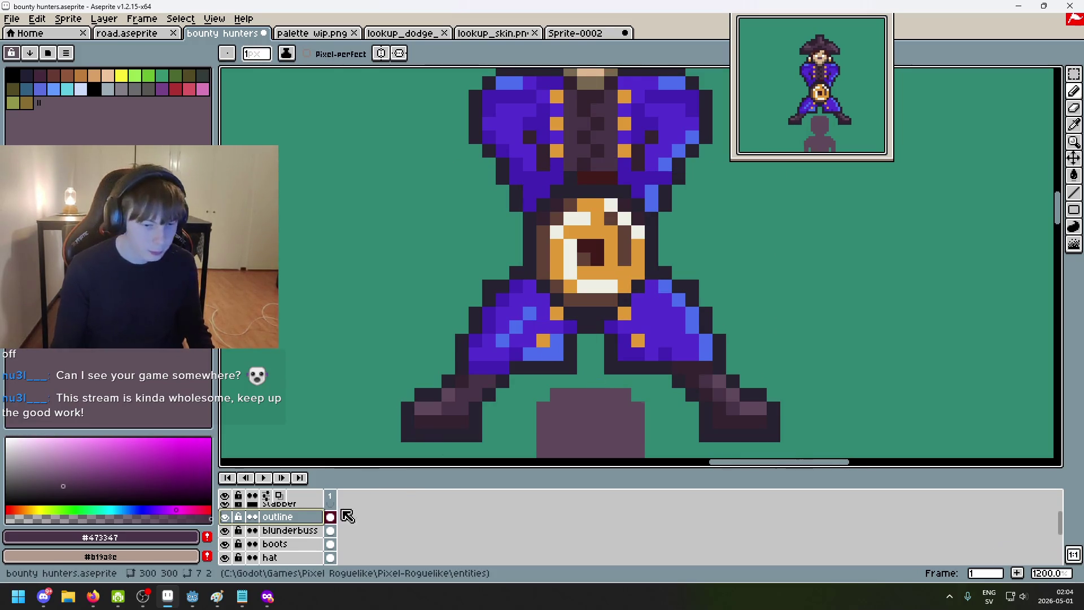
pyautogui.click(312, 531)
pyautogui.scroll(2, 555, 127)
pyautogui.press('e')
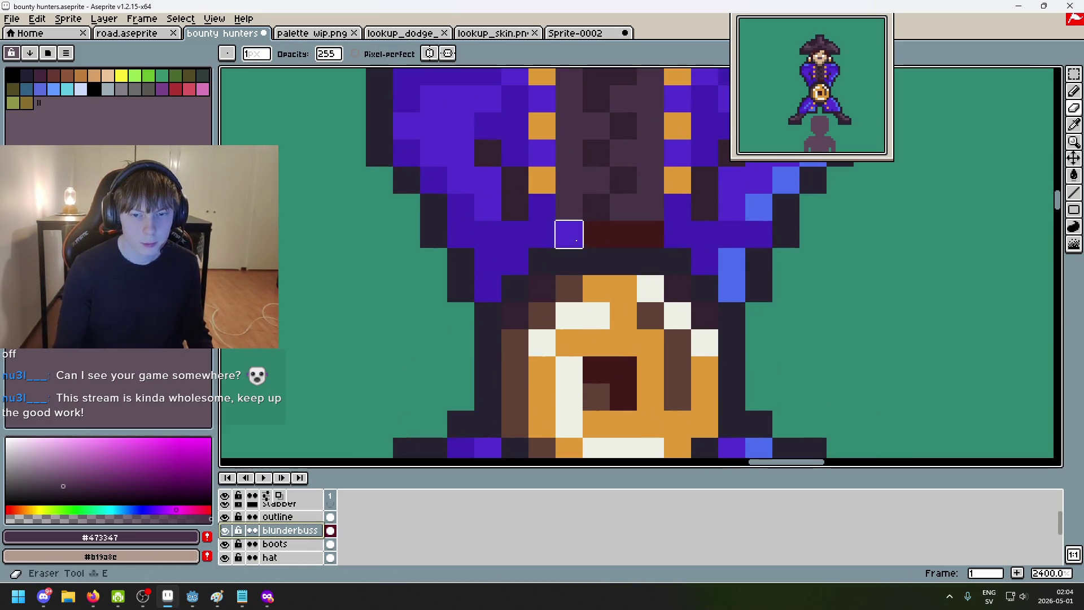
pyautogui.hotkey('ctrl', 'z')
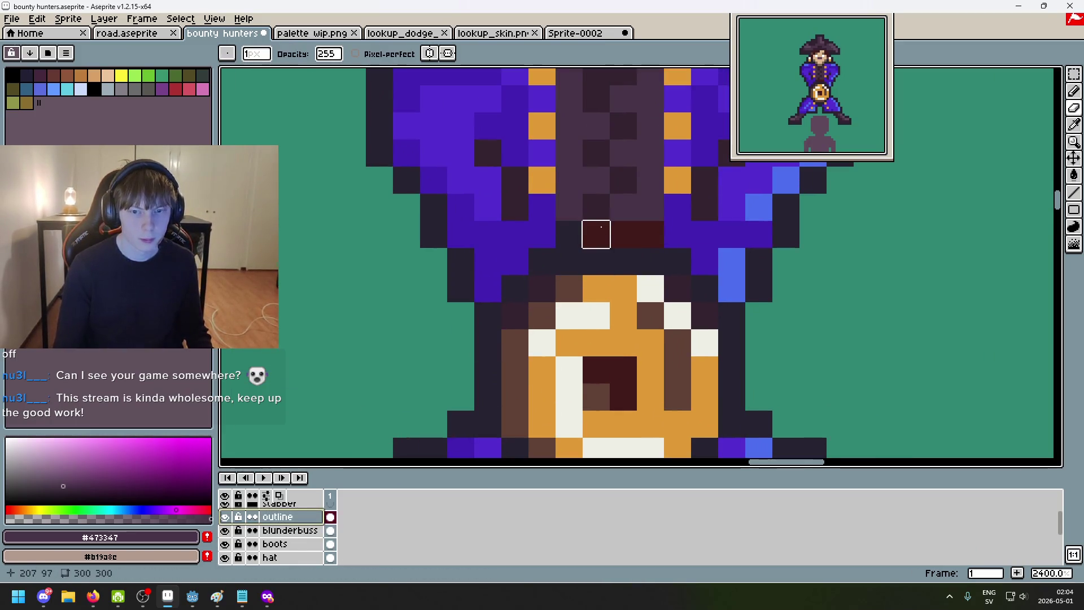
pyautogui.scroll(-1, 551, 443)
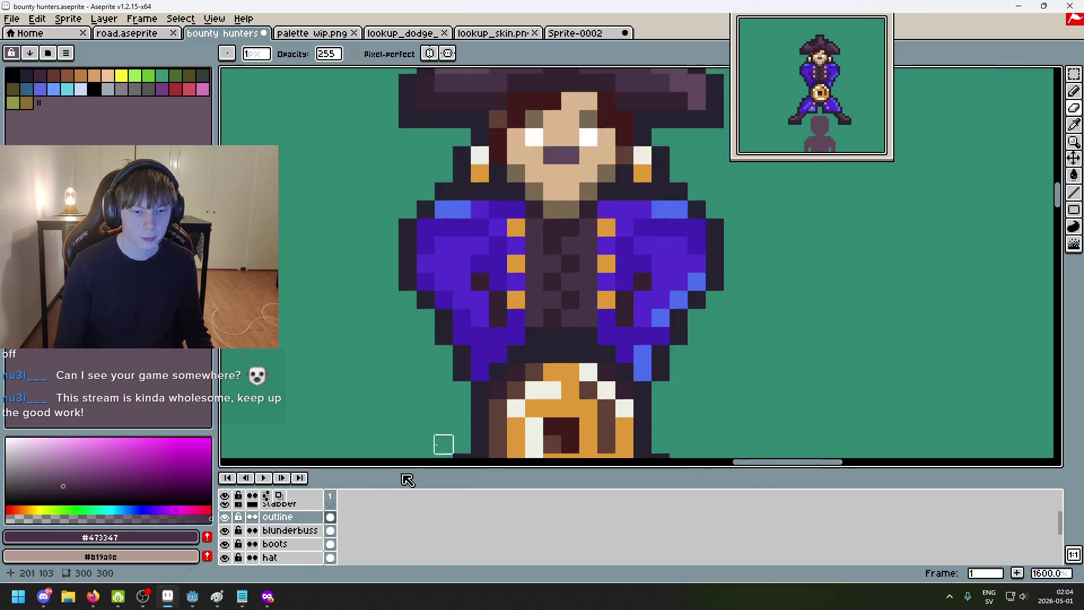
pyautogui.click(281, 532)
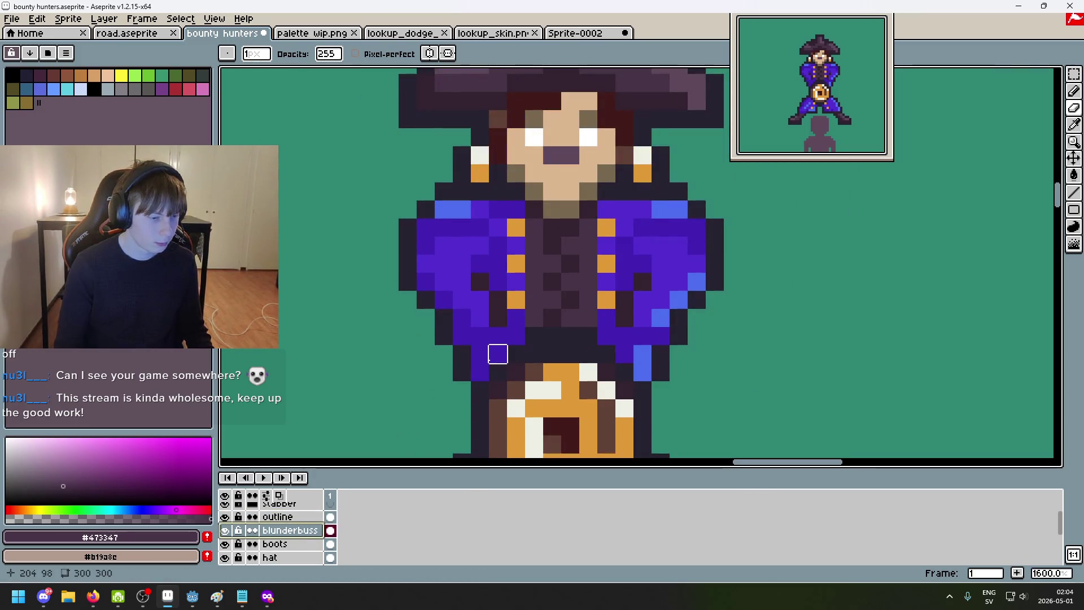
pyautogui.scroll(3, 509, 296)
# Step: Draw a three-pixel dark-red strap above the gun, reverting a grey-purple recolour of its middle
pyautogui.keyDown('alt'); pyautogui.click(513, 175); pyautogui.keyUp('alt')
pyautogui.scroll(-4, 513, 254)
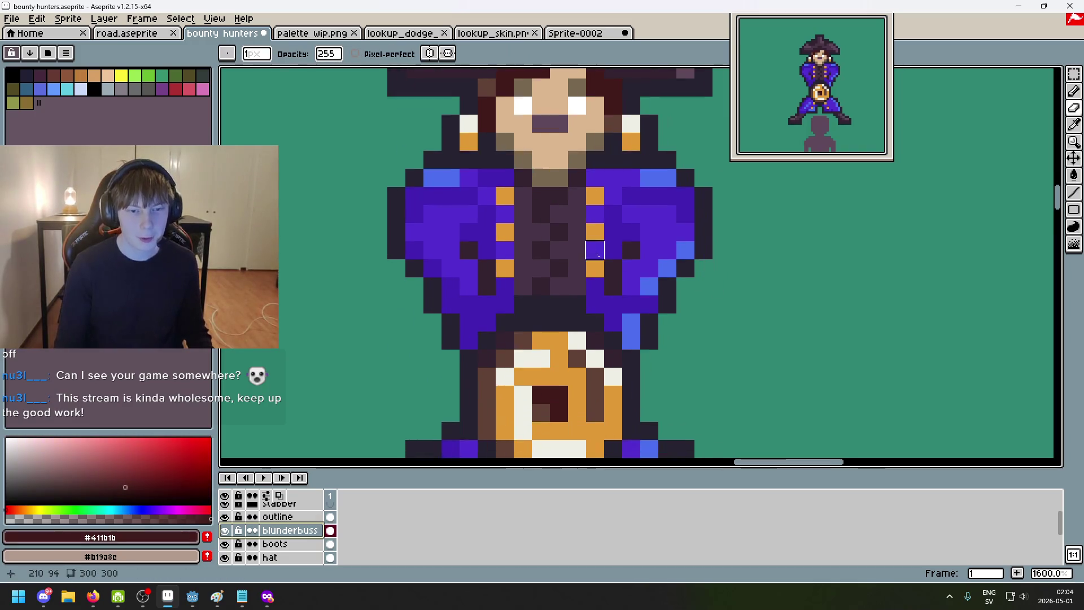
pyautogui.scroll(1, 525, 309)
pyautogui.press('b')
pyautogui.click(524, 311)
pyautogui.moveTo(523, 294); pyautogui.dragTo(570, 292)
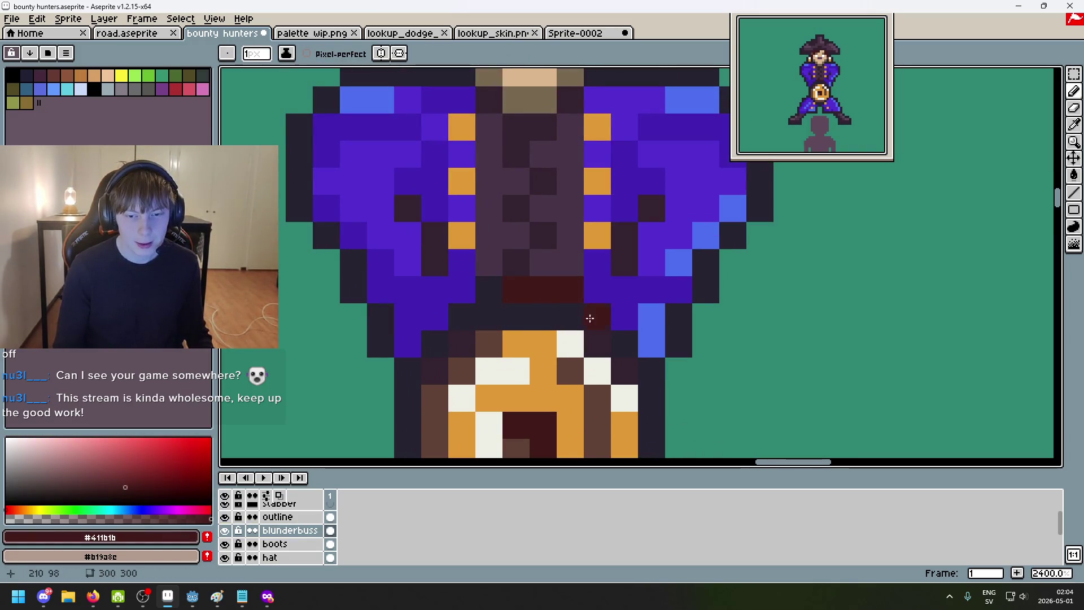
pyautogui.scroll(-3, 600, 322)
pyautogui.scroll(2, 584, 309)
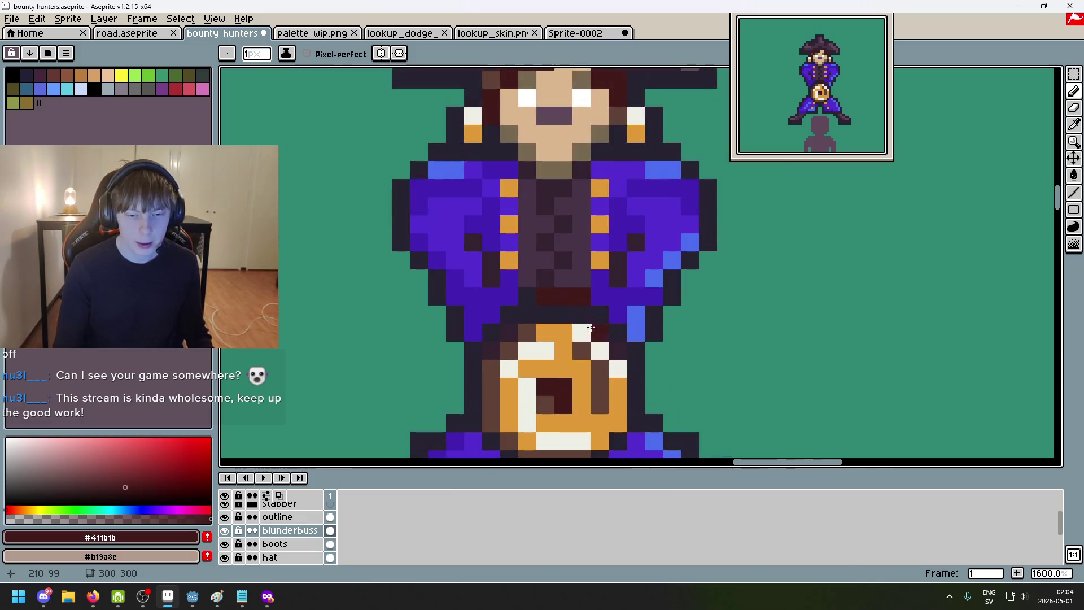
pyautogui.scroll(-3, 571, 301)
pyautogui.scroll(3, 565, 282)
pyautogui.scroll(-1, 574, 297)
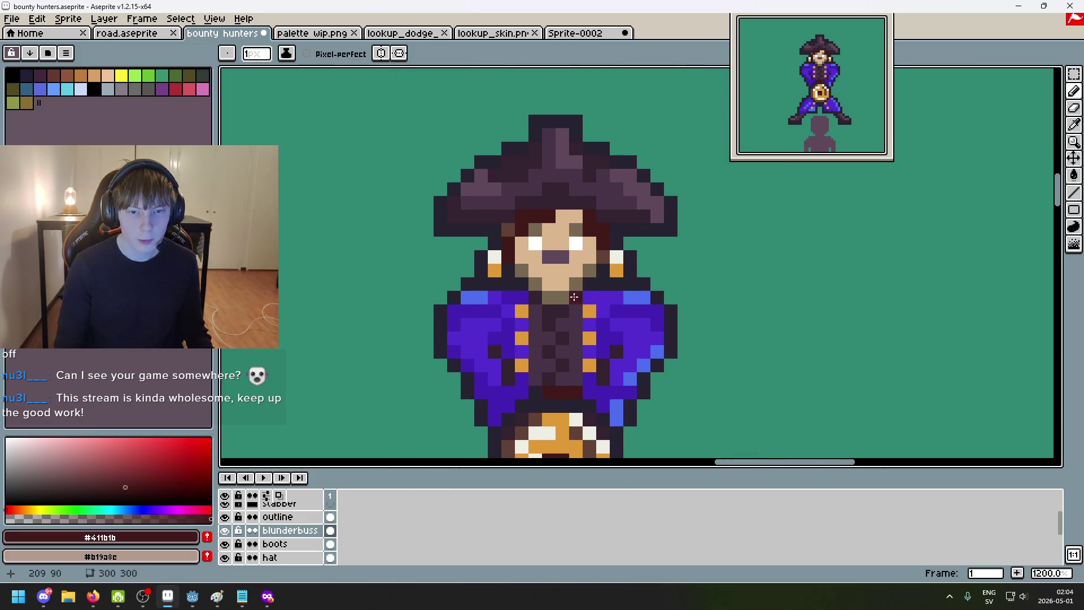
pyautogui.keyDown('alt'); pyautogui.click(486, 185); pyautogui.keyUp('alt')
pyautogui.scroll(1, 576, 288)
pyautogui.click(577, 289)
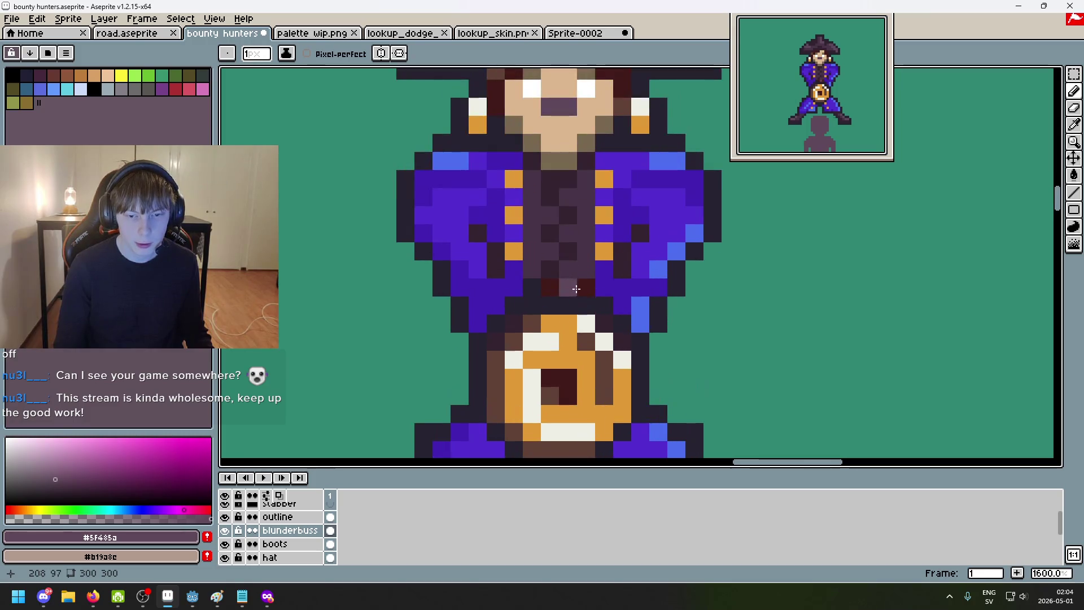
pyautogui.scroll(-3, 583, 288)
pyautogui.hotkey('ctrl', 'z')
pyautogui.scroll(1, 542, 254)
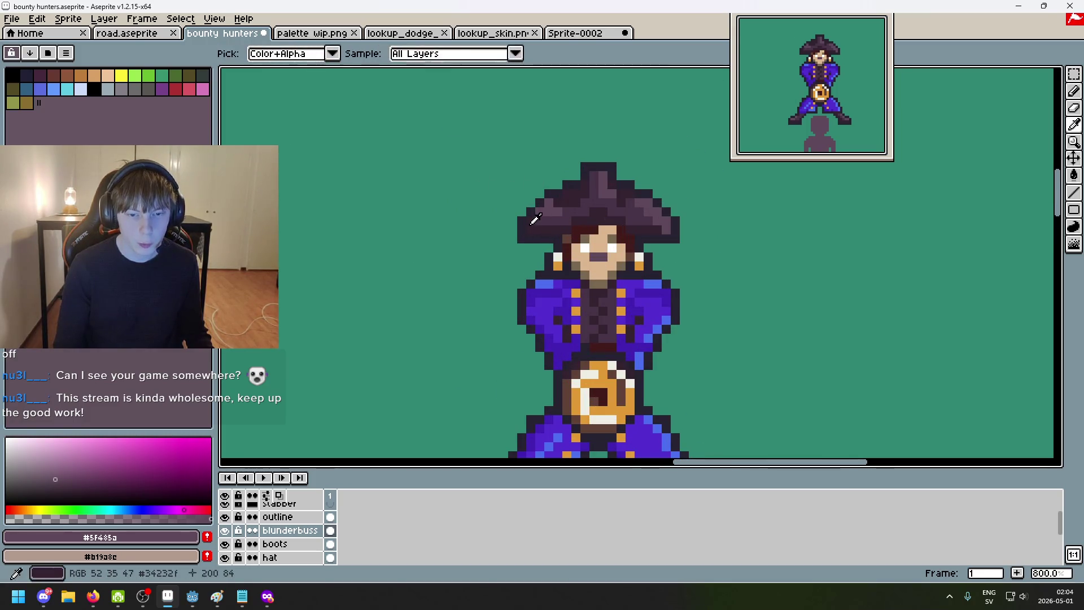
# Step: Paint the pixel at the strap's left end brown and resample the darkest outline colour
pyautogui.keyDown('alt'); pyautogui.click(530, 220); pyautogui.keyUp('alt')
pyautogui.scroll(2, 585, 337)
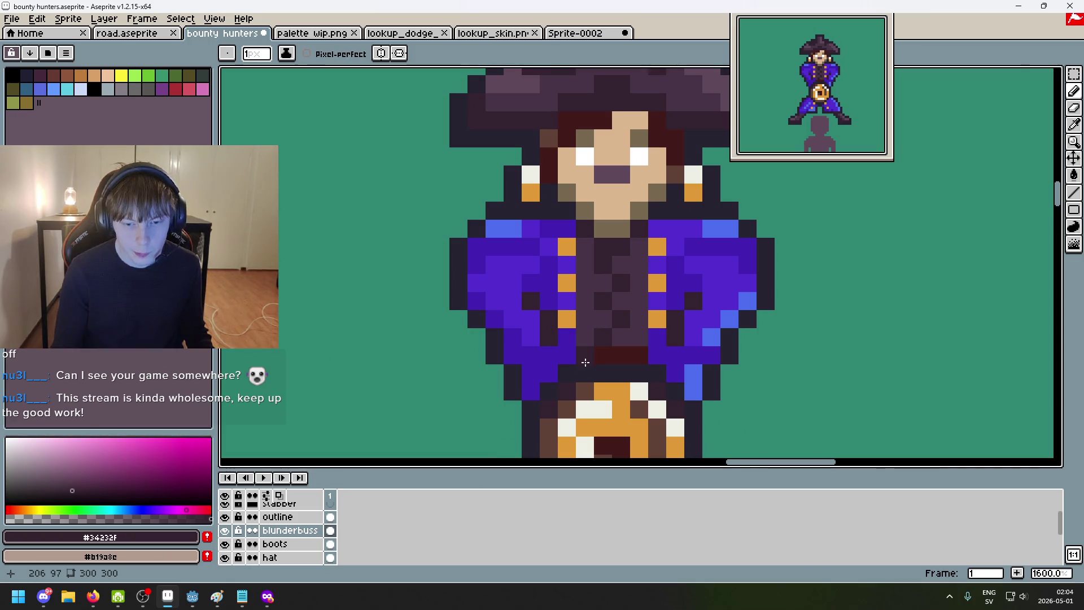
pyautogui.moveTo(584, 362); pyautogui.dragTo(589, 256)
pyautogui.keyDown('alt'); pyautogui.click(590, 288); pyautogui.keyUp('alt')
pyautogui.click(590, 254)
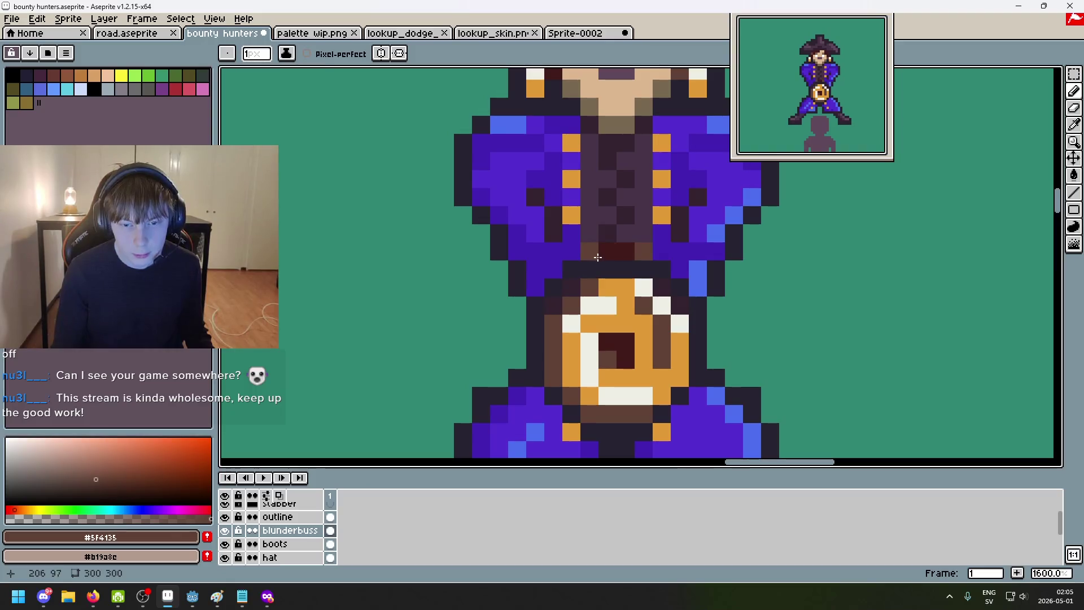
pyautogui.keyDown('alt'); pyautogui.click(597, 257); pyautogui.keyUp('alt')
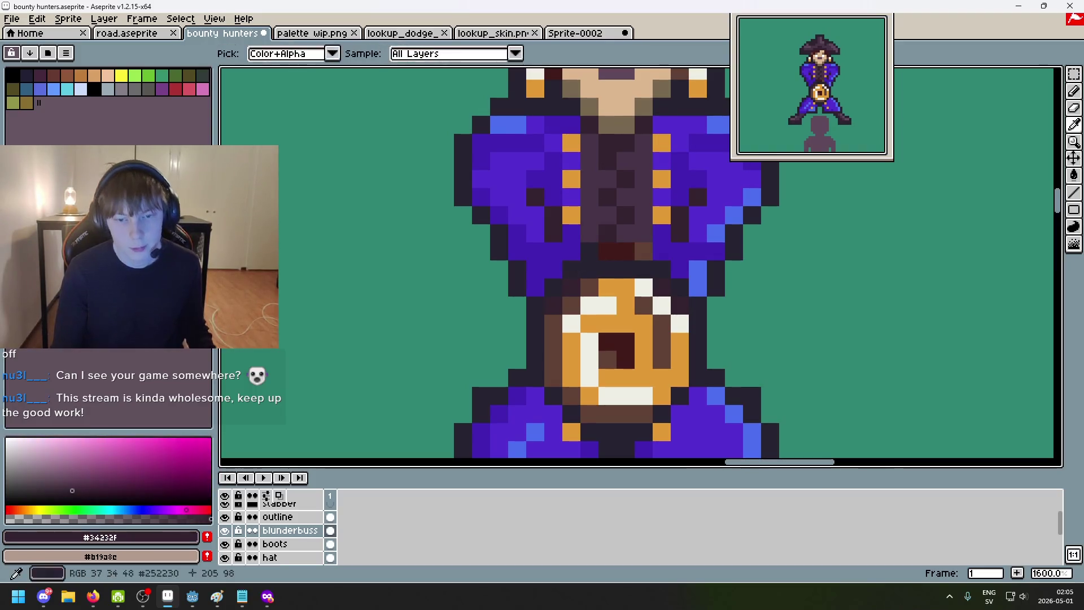
pyautogui.scroll(-5, 646, 256)
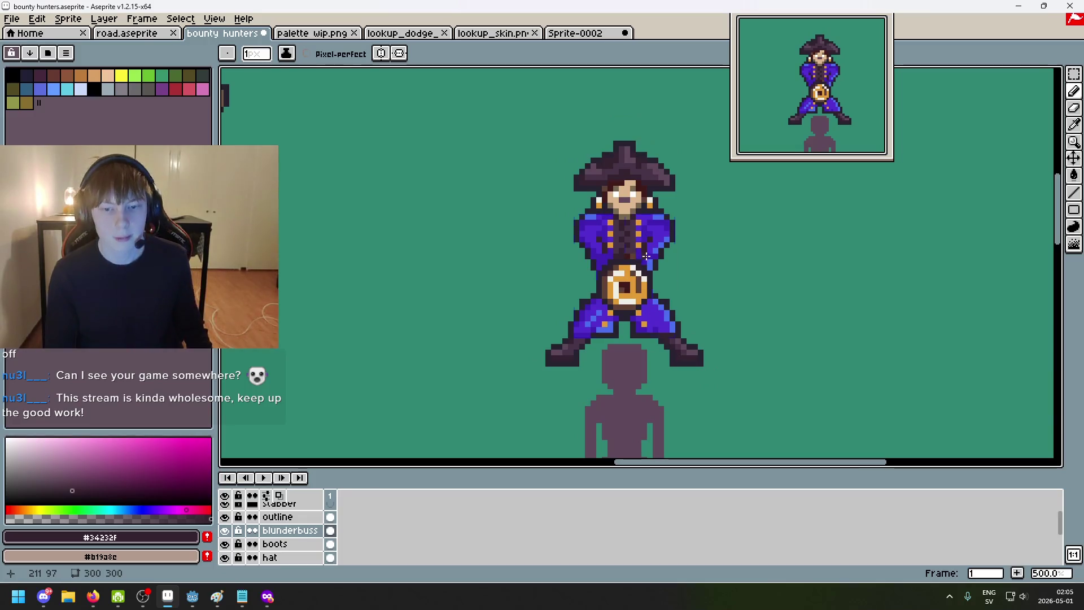
pyautogui.scroll(4, 635, 254)
pyautogui.keyDown('alt'); pyautogui.click(612, 254); pyautogui.keyUp('alt')
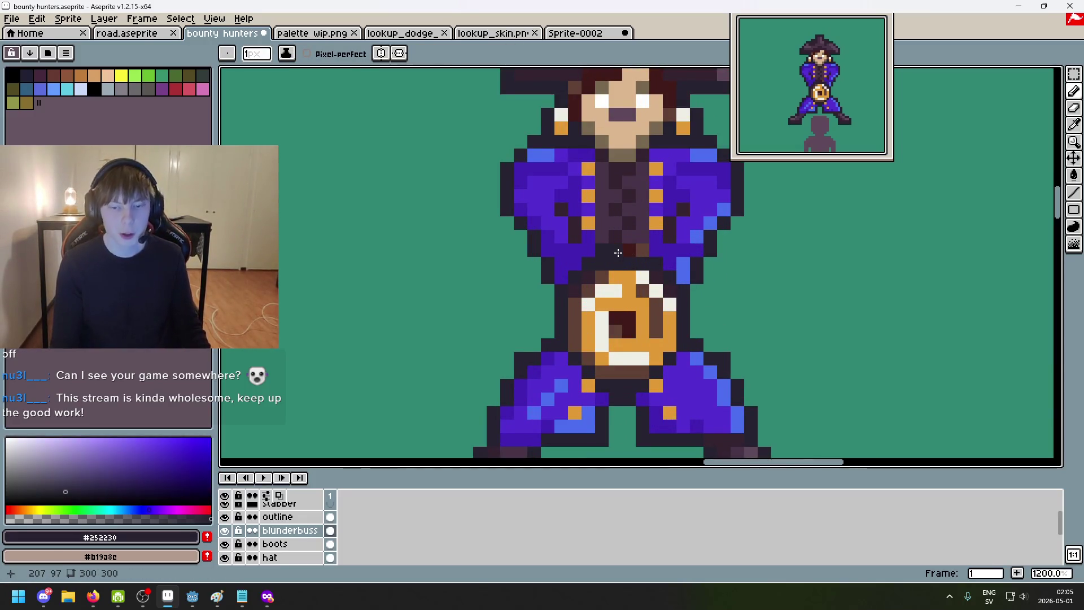
pyautogui.scroll(-4, 617, 252)
pyautogui.scroll(4, 681, 264)
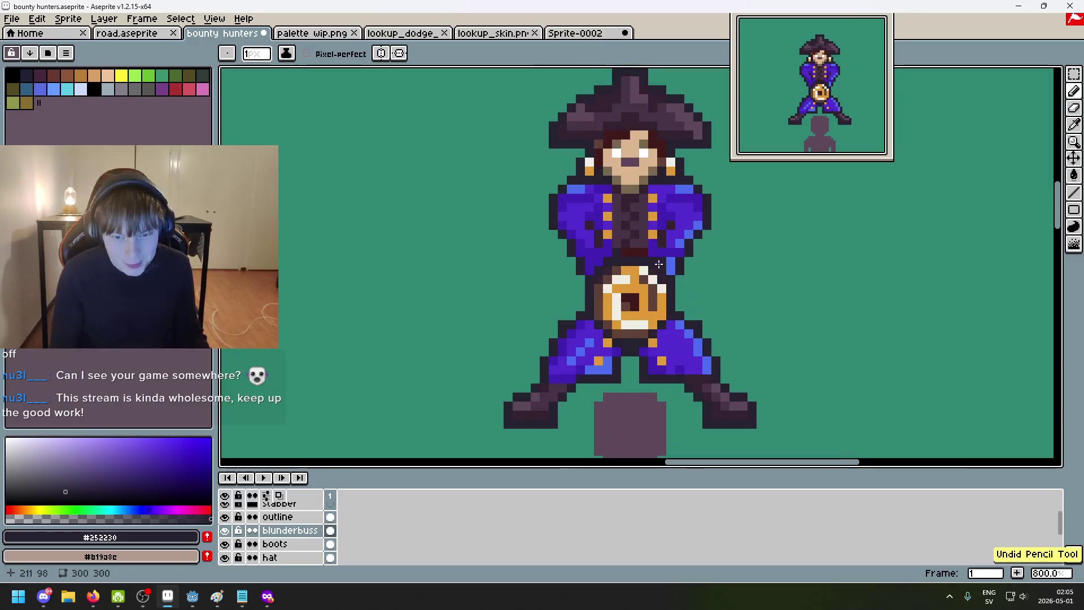
pyautogui.scroll(3, 643, 271)
pyautogui.scroll(-2, 617, 305)
# Step: Trial a brown pixel on the strap's right end, undoing the edits, and view the chest
pyautogui.keyDown('alt'); pyautogui.click(648, 390); pyautogui.keyUp('alt')
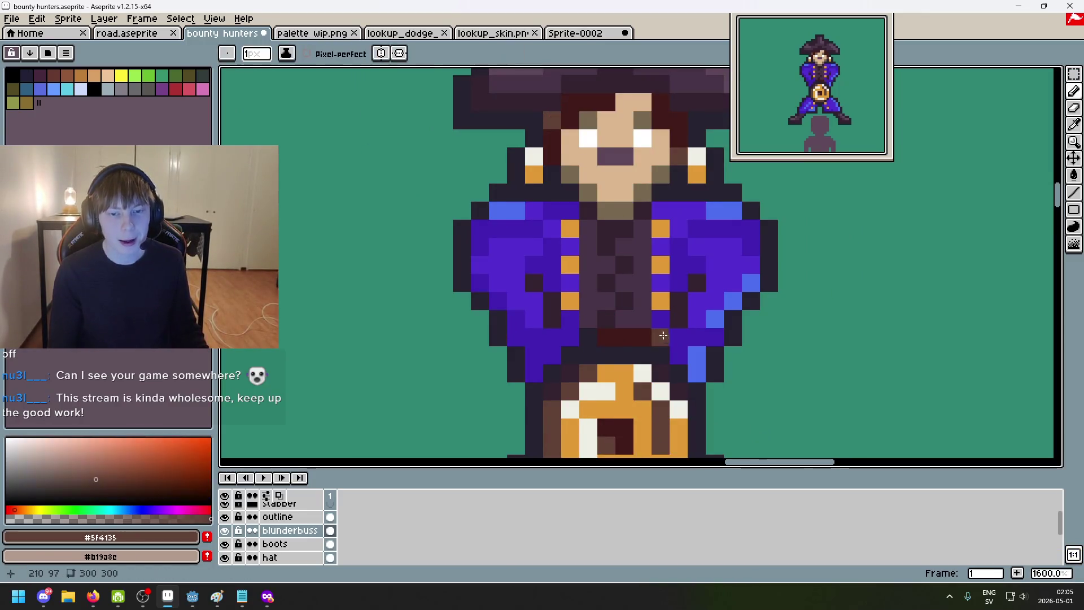
pyautogui.scroll(-1, 641, 254)
pyautogui.click(641, 260)
pyautogui.scroll(1, 644, 300)
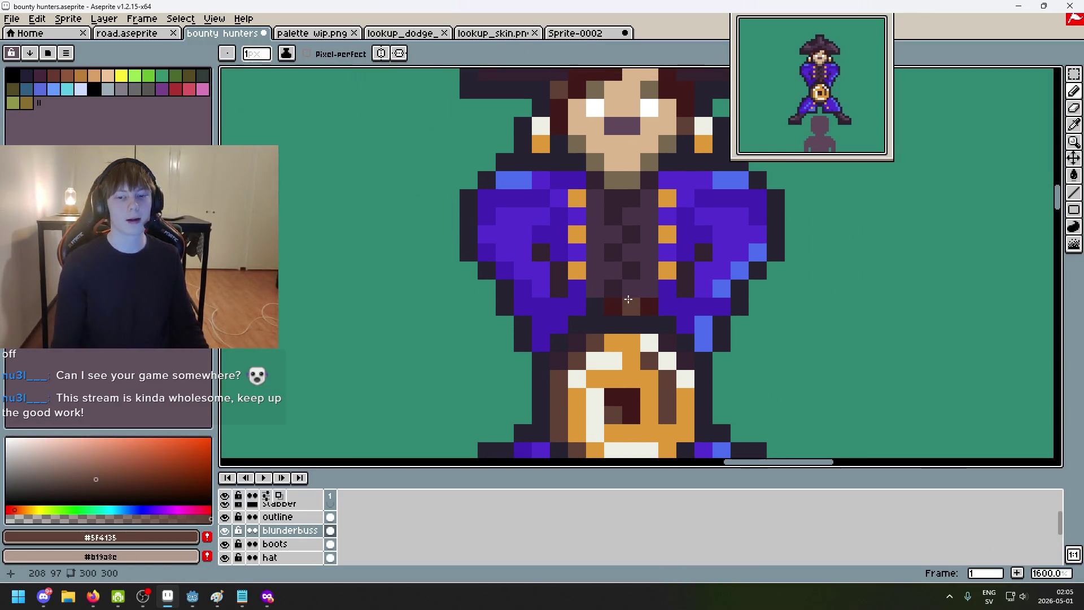
pyautogui.scroll(-2, 651, 302)
pyautogui.scroll(-4, 651, 302)
pyautogui.hotkey('ctrl', 'z')
pyautogui.scroll(6, 664, 321)
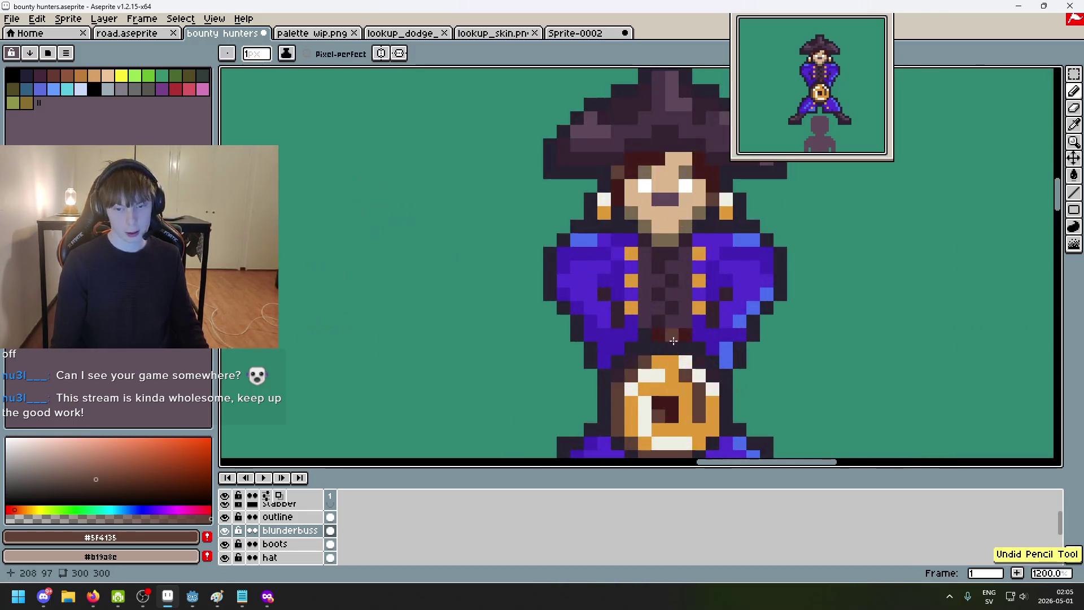
pyautogui.keyDown('alt'); pyautogui.click(677, 341); pyautogui.keyUp('alt')
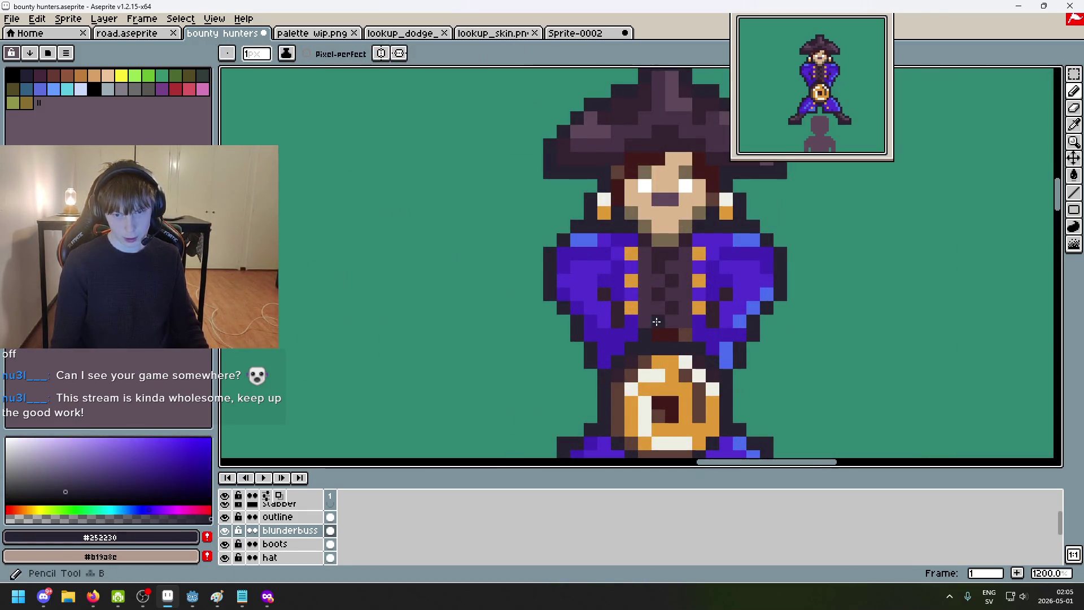
pyautogui.hotkey('ctrl', 'z')
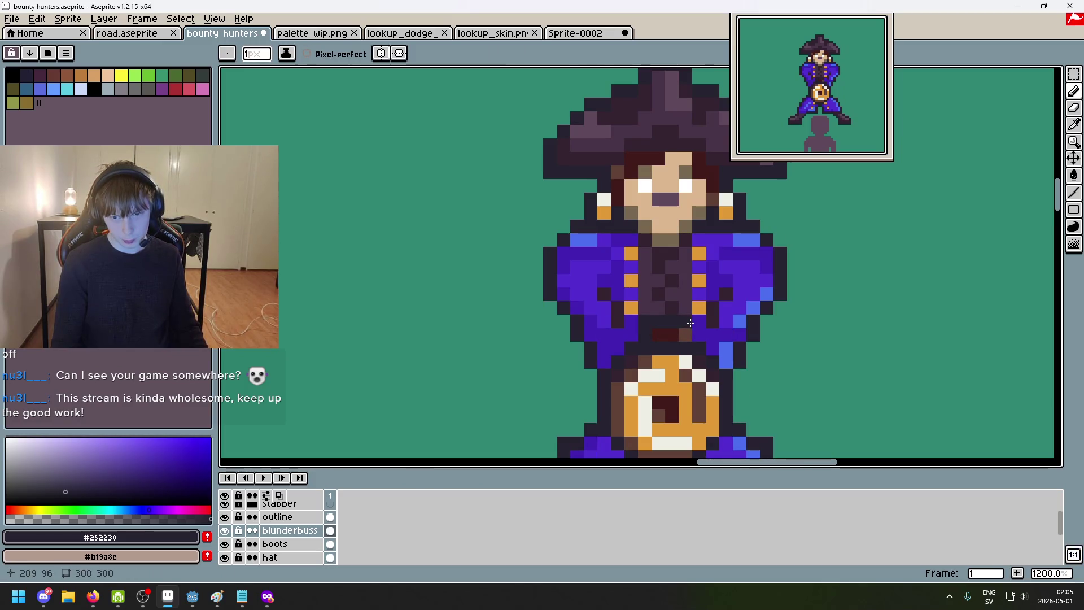
pyautogui.scroll(-6, 782, 344)
pyautogui.moveTo(782, 344); pyautogui.dragTo(673, 272)
pyautogui.scroll(6, 596, 267)
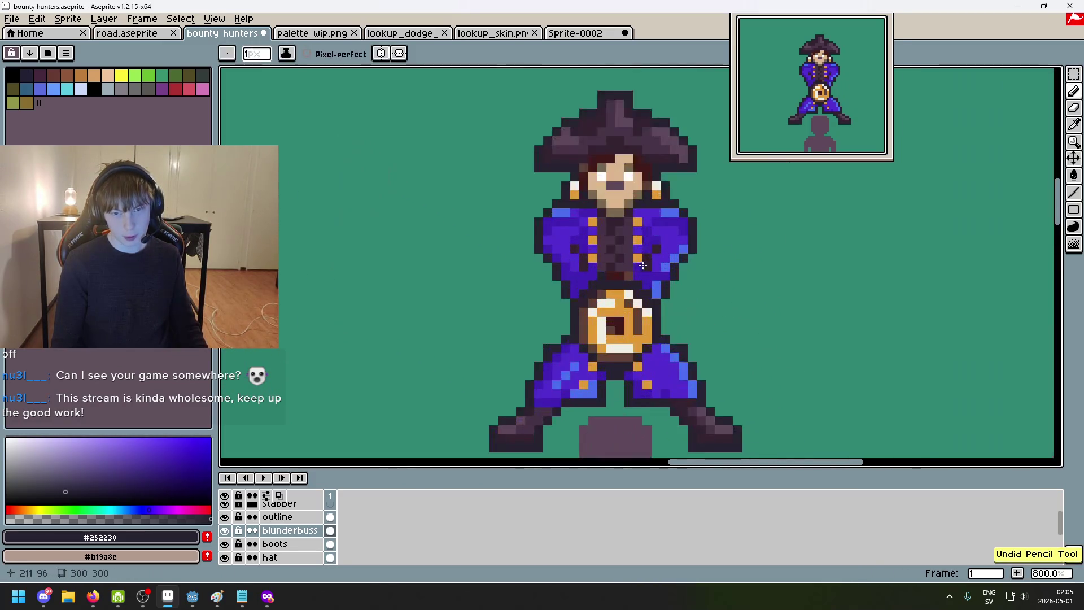
pyautogui.scroll(1, 632, 291)
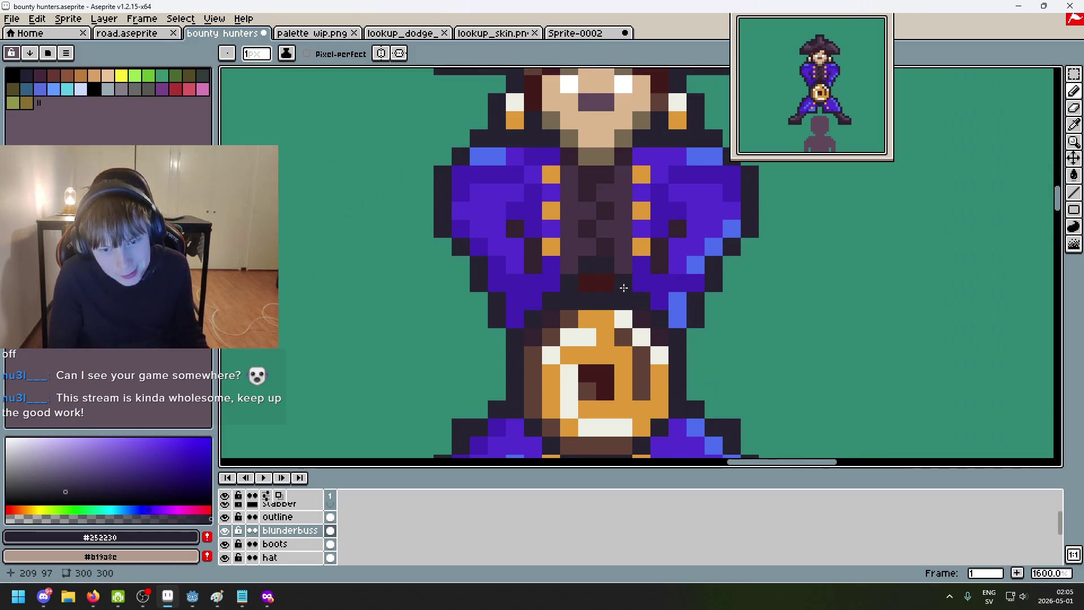
pyautogui.scroll(2, 610, 254)
# Step: Add a muted brown #796850 shading pixel at the pirate's hairline
pyautogui.keyDown('alt'); pyautogui.click(567, 195); pyautogui.keyUp('alt')
pyautogui.scroll(-1, 609, 358)
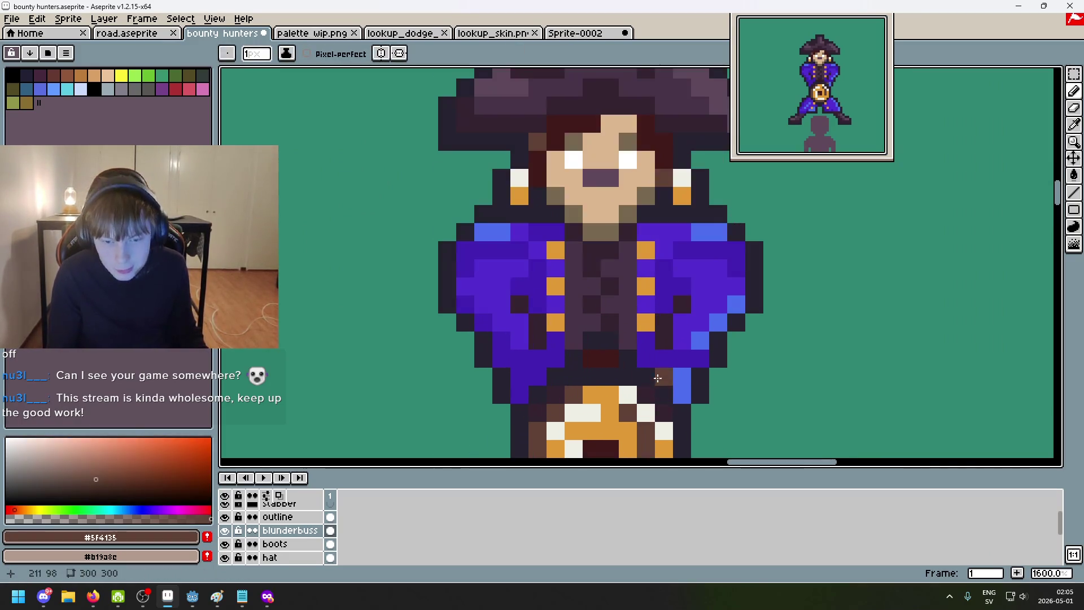
pyautogui.scroll(-5, 627, 359)
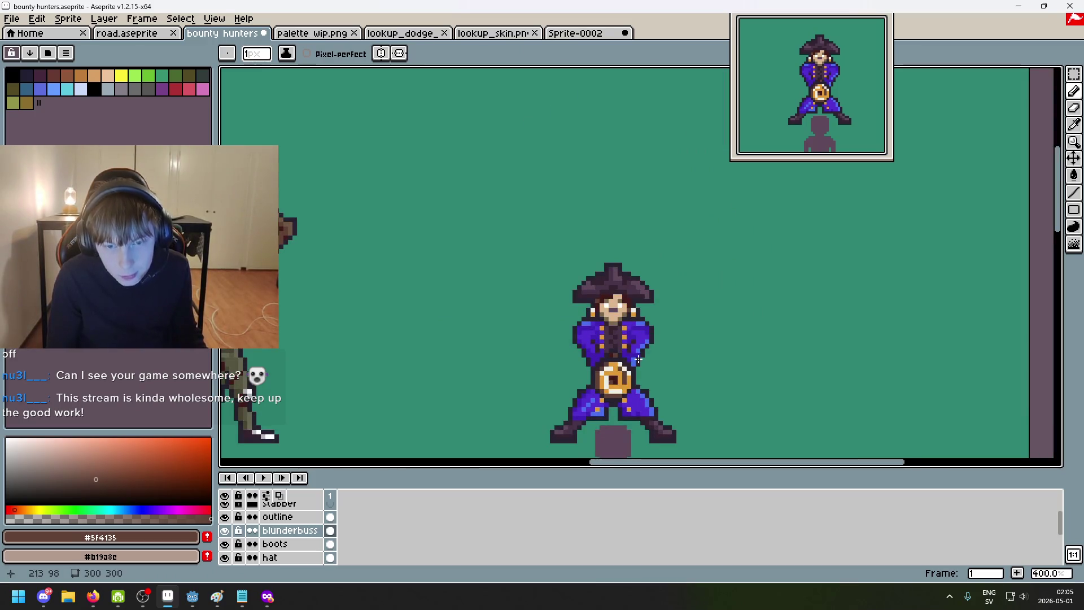
pyautogui.scroll(2, 625, 331)
pyautogui.scroll(1, 618, 314)
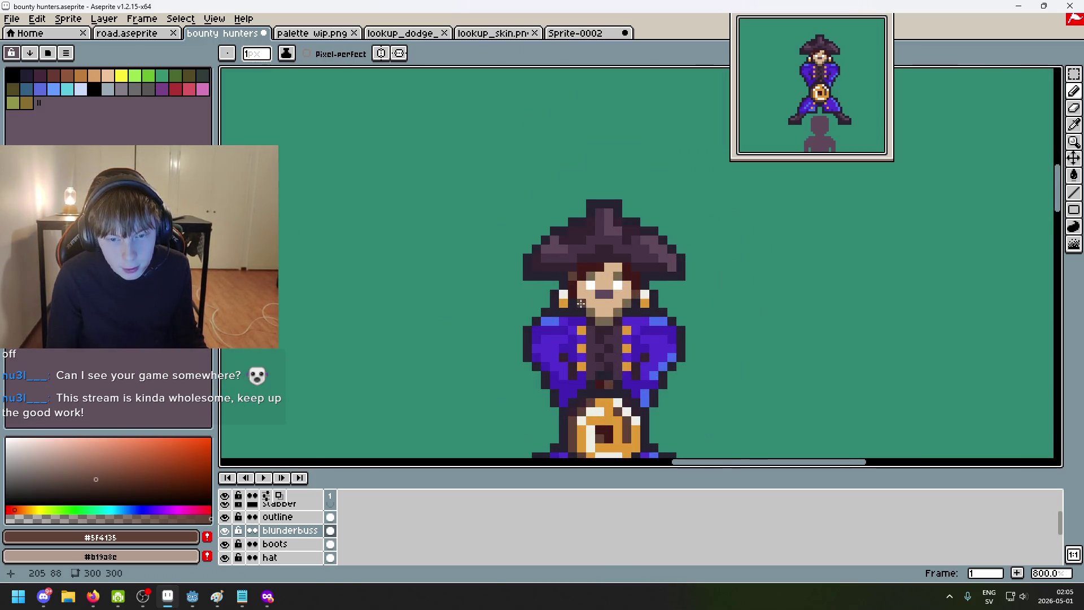
pyautogui.scroll(3, 605, 263)
pyautogui.scroll(-3, 635, 305)
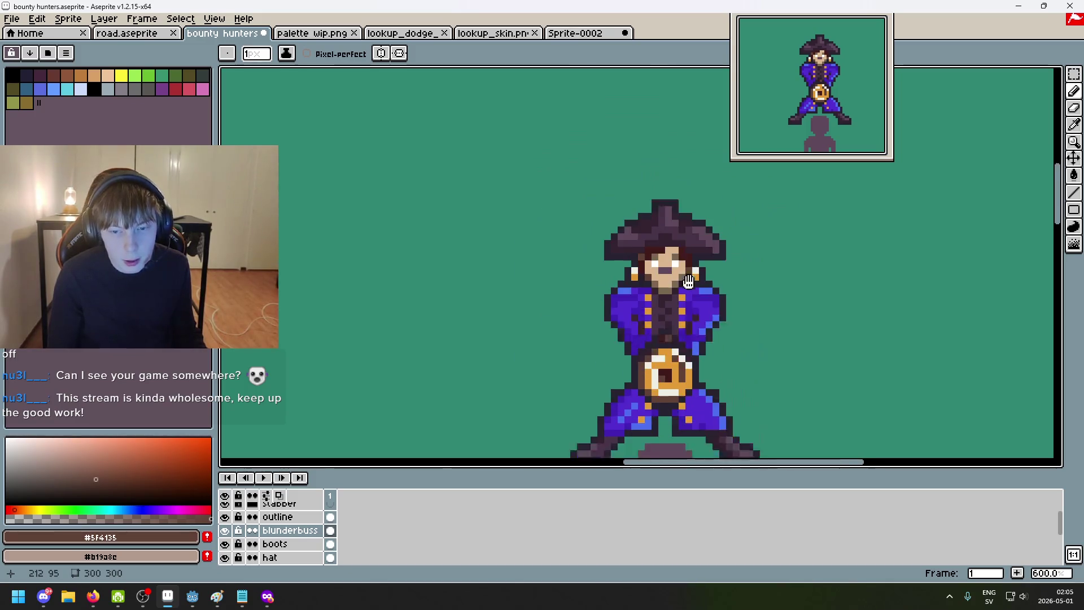
pyautogui.scroll(3, 639, 305)
pyautogui.scroll(2, 641, 306)
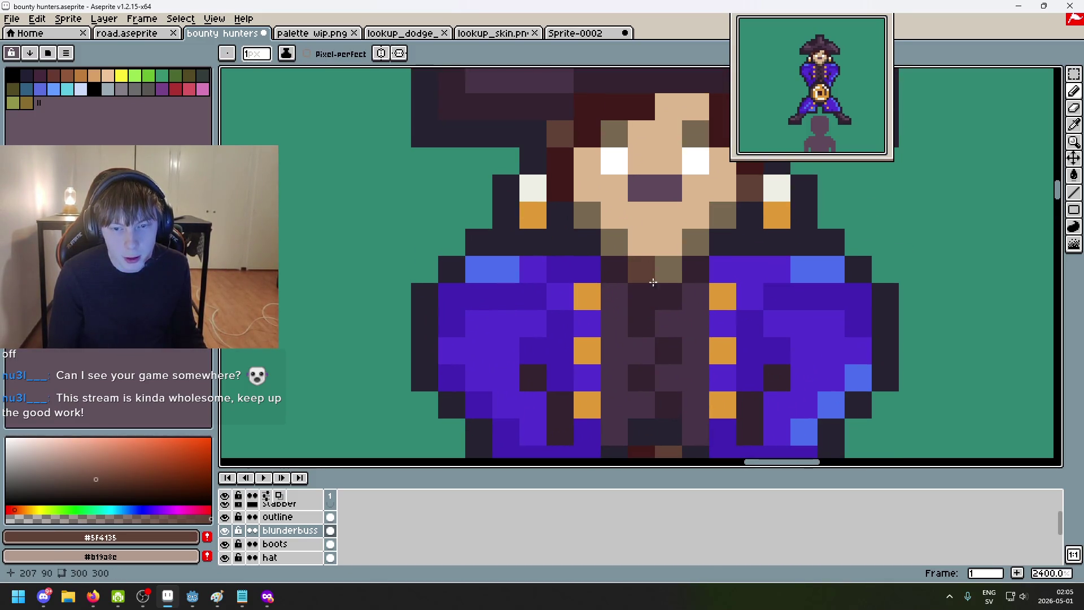
pyautogui.keyDown('alt'); pyautogui.click(604, 230); pyautogui.keyUp('alt')
pyautogui.click(647, 134)
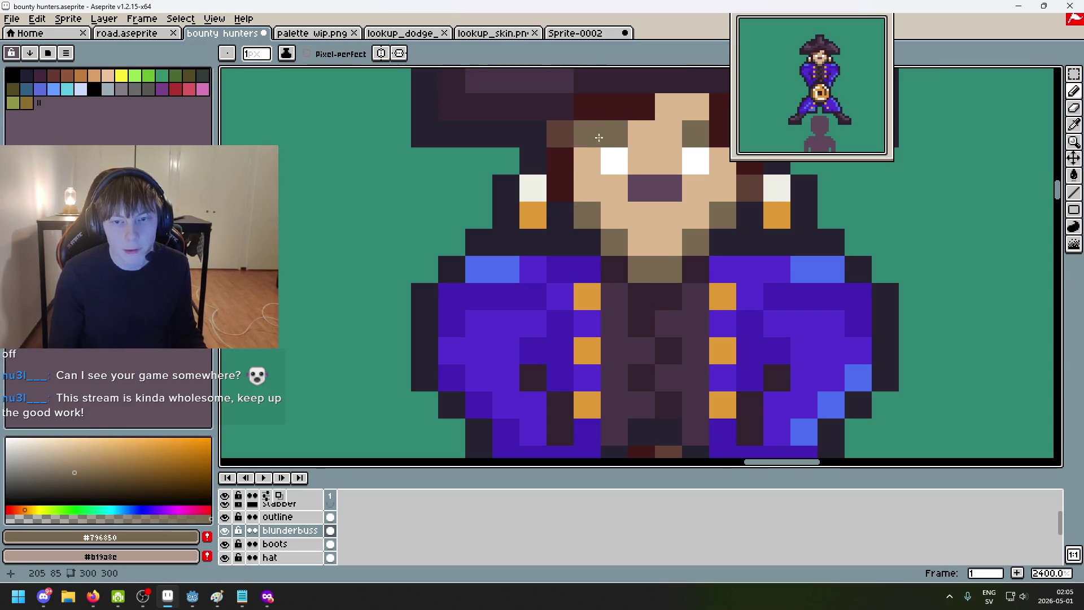
pyautogui.scroll(-5, 704, 220)
pyautogui.moveTo(712, 242); pyautogui.dragTo(634, 233)
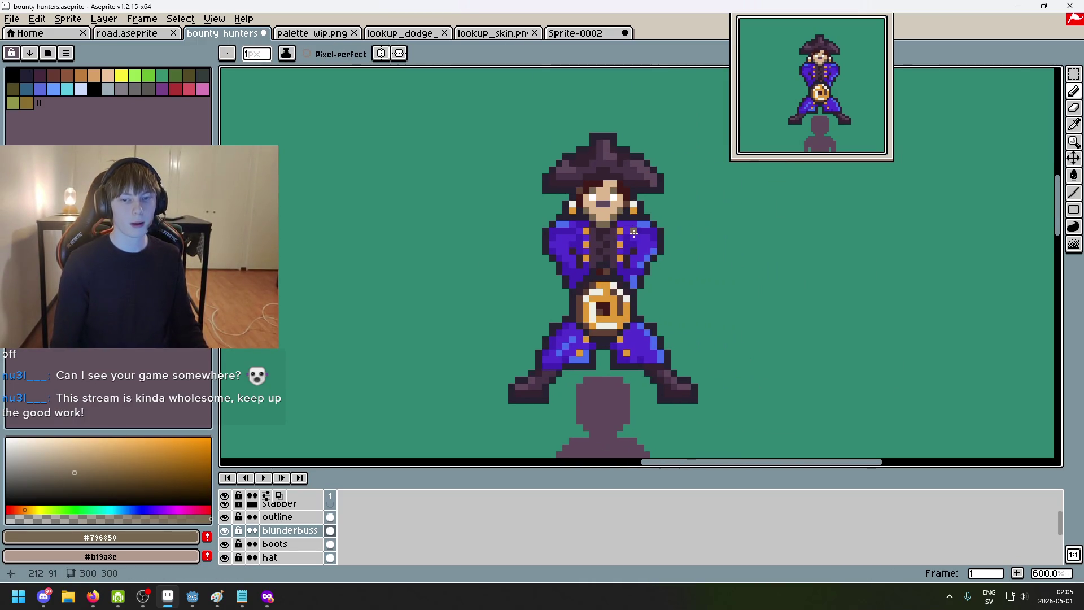
pyautogui.scroll(2, 635, 243)
pyautogui.scroll(2, 635, 243)
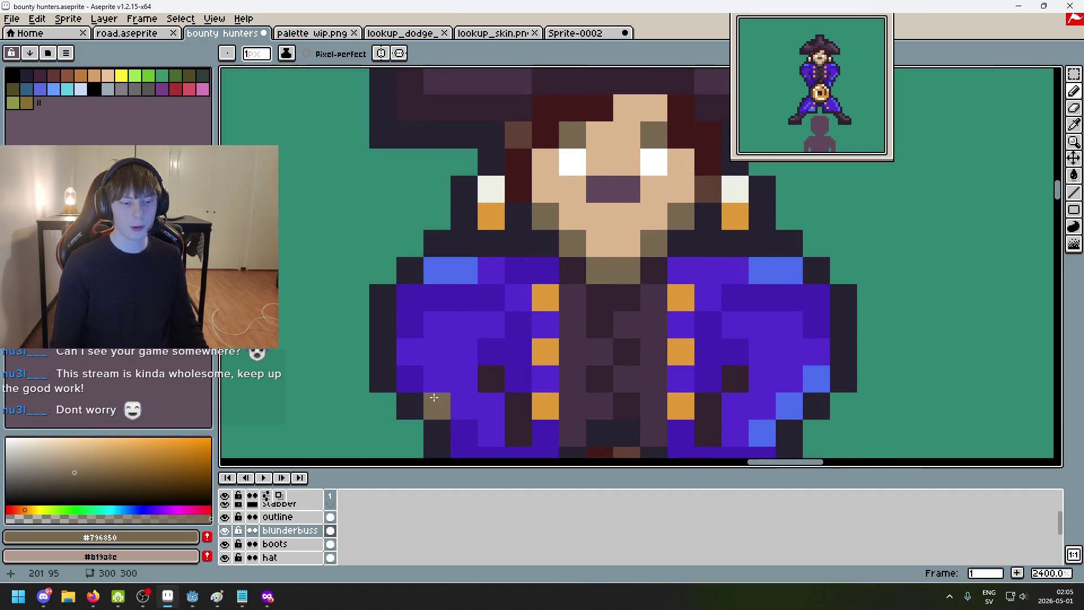
pyautogui.scroll(1, 318, 515)
pyautogui.scroll(-3, 254, 537)
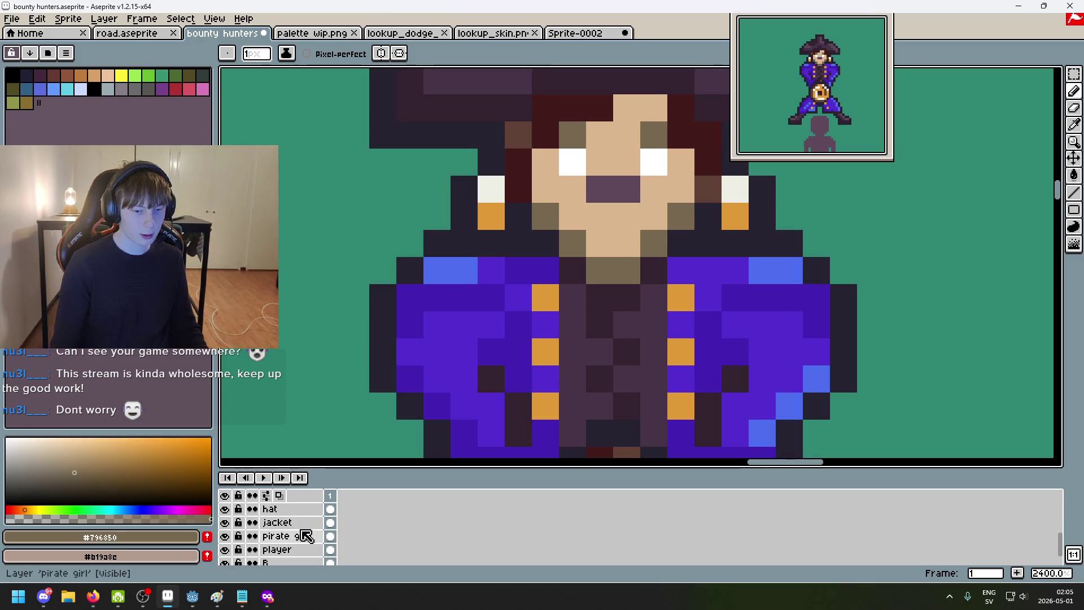
# Step: On the pirate girl layer, trial an orange fill of the face shadow and undo both fills
pyautogui.click(292, 536)
pyautogui.press('g')
pyautogui.scroll(-2, 545, 244)
pyautogui.keyDown('alt'); pyautogui.click(519, 229); pyautogui.keyUp('alt')
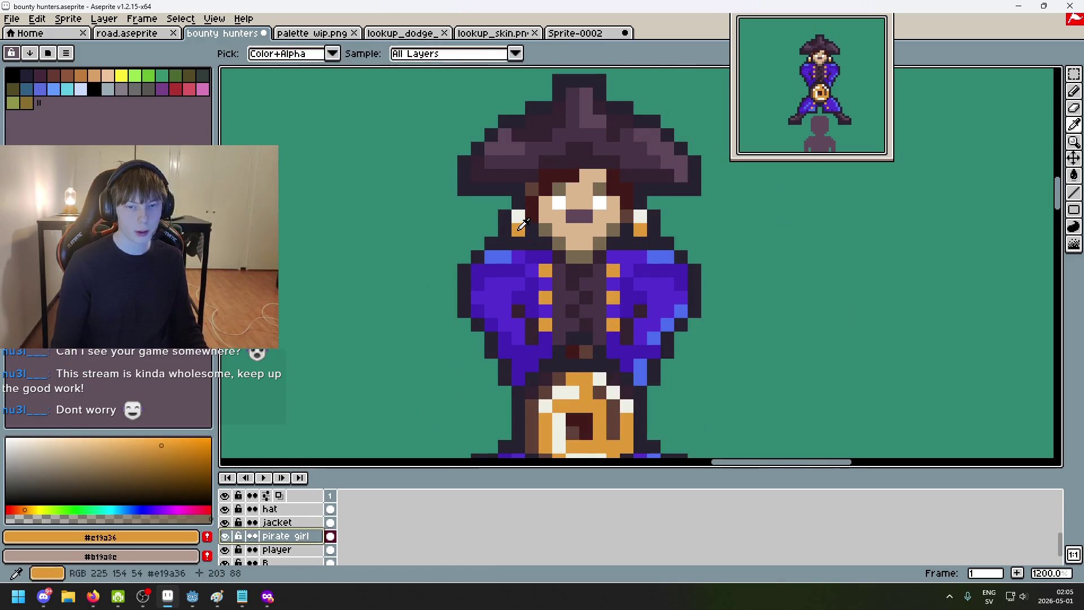
pyautogui.click(539, 230)
pyautogui.scroll(-3, 540, 231)
pyautogui.hotkey('ctrl', 'z')
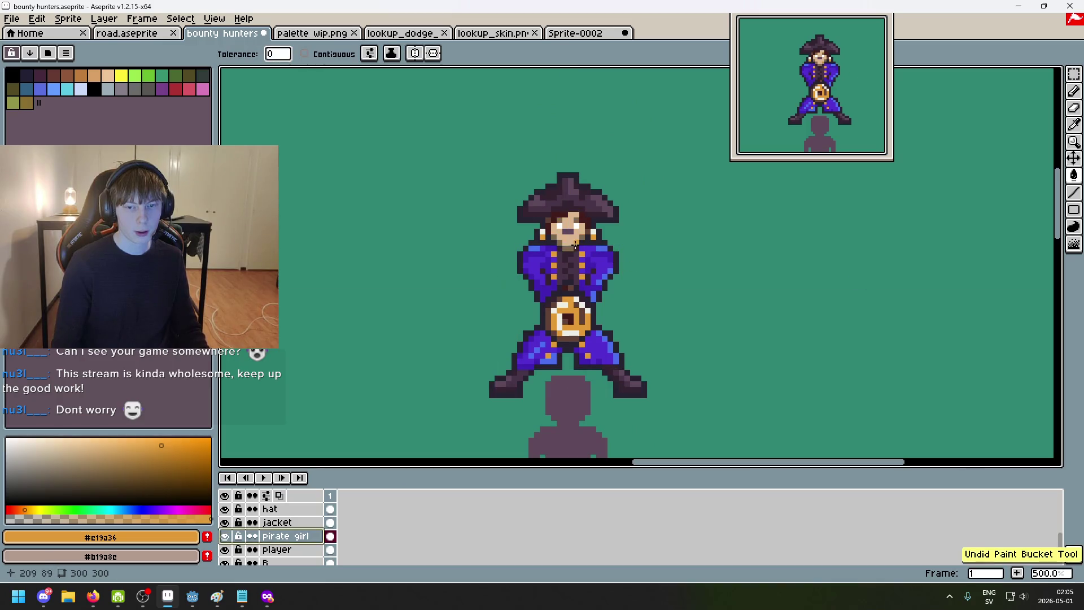
pyautogui.hotkey('ctrl', 'z')
pyautogui.scroll(5, 560, 241)
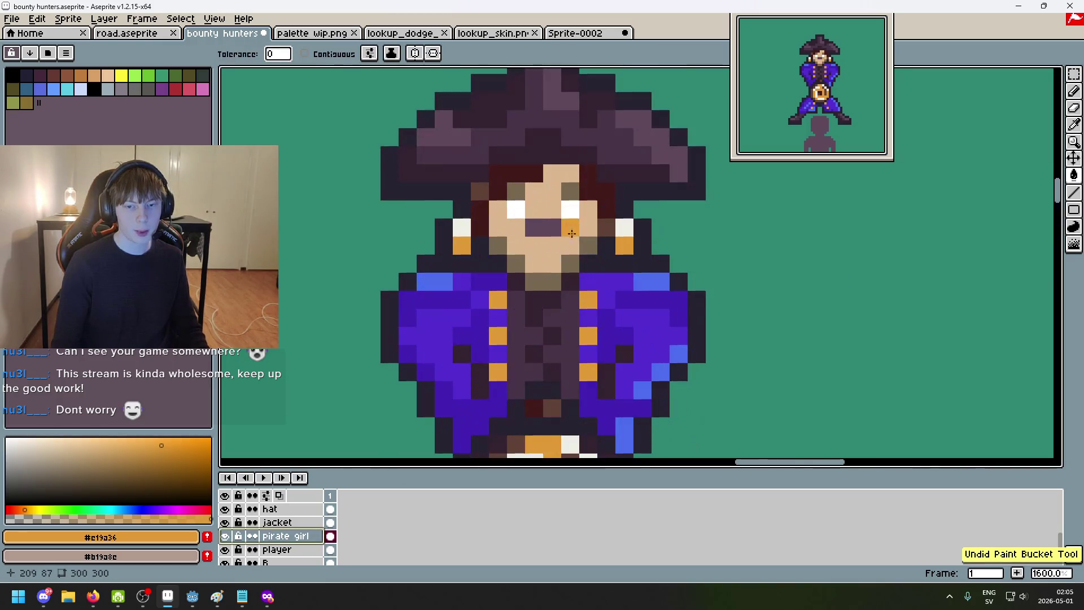
# Step: Sample brown #5f4135 and shade the chin and collar with it
pyautogui.press('alt')
pyautogui.keyDown('alt'); pyautogui.click(480, 186); pyautogui.keyUp('alt')
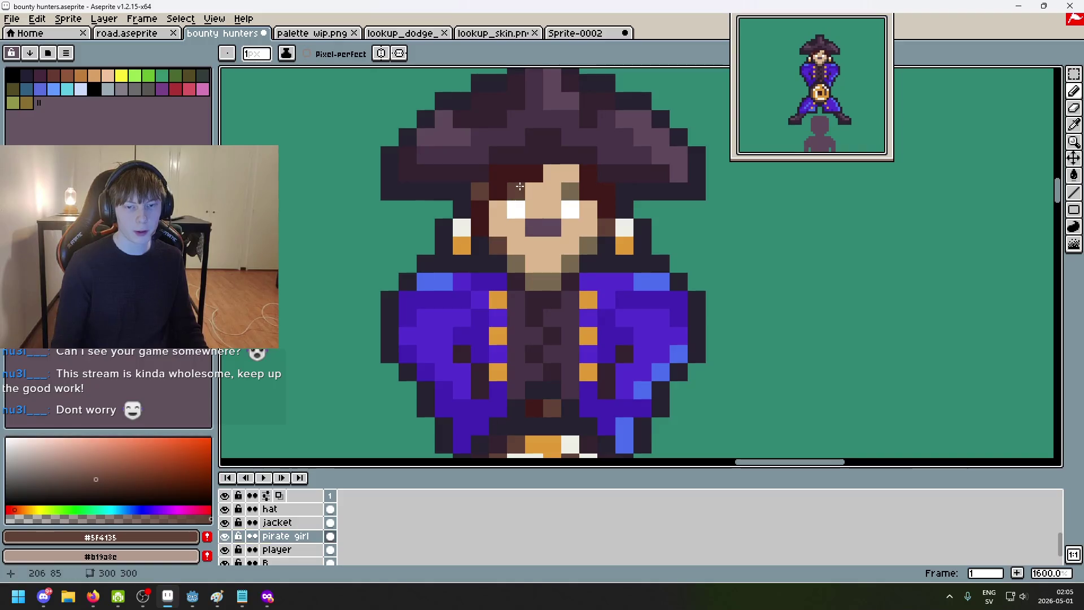
pyautogui.moveTo(514, 263); pyautogui.dragTo(548, 278)
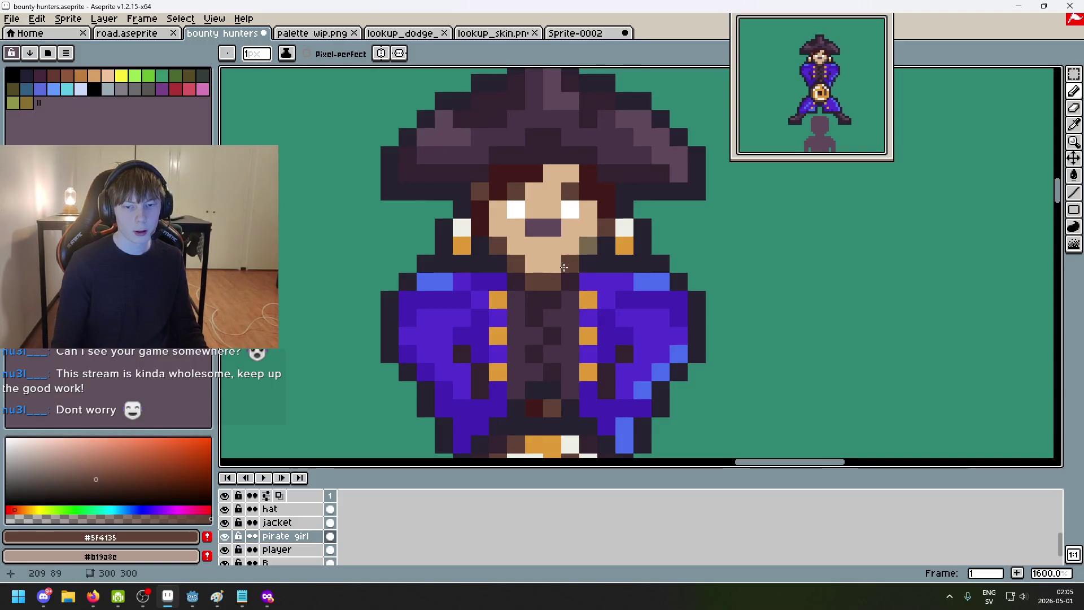
pyautogui.scroll(-6, 611, 226)
pyautogui.scroll(-1, 680, 244)
pyautogui.scroll(1, 681, 246)
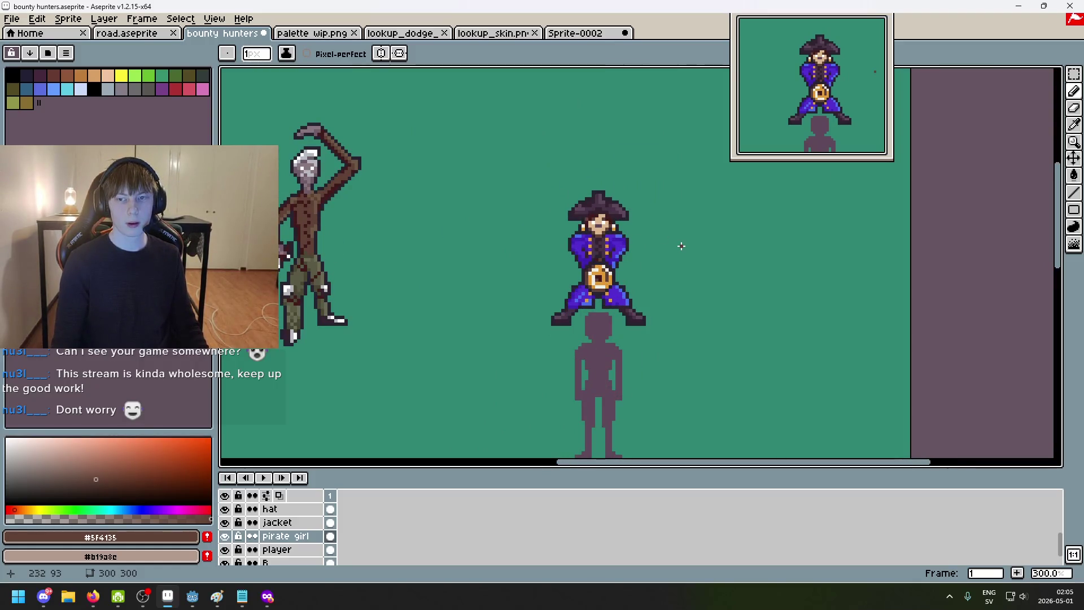
# Step: Compare recent strokes with undo/redo, sample the hat purple, and restore the left eye's white pixel
pyautogui.hotkey('ctrl', 'z')
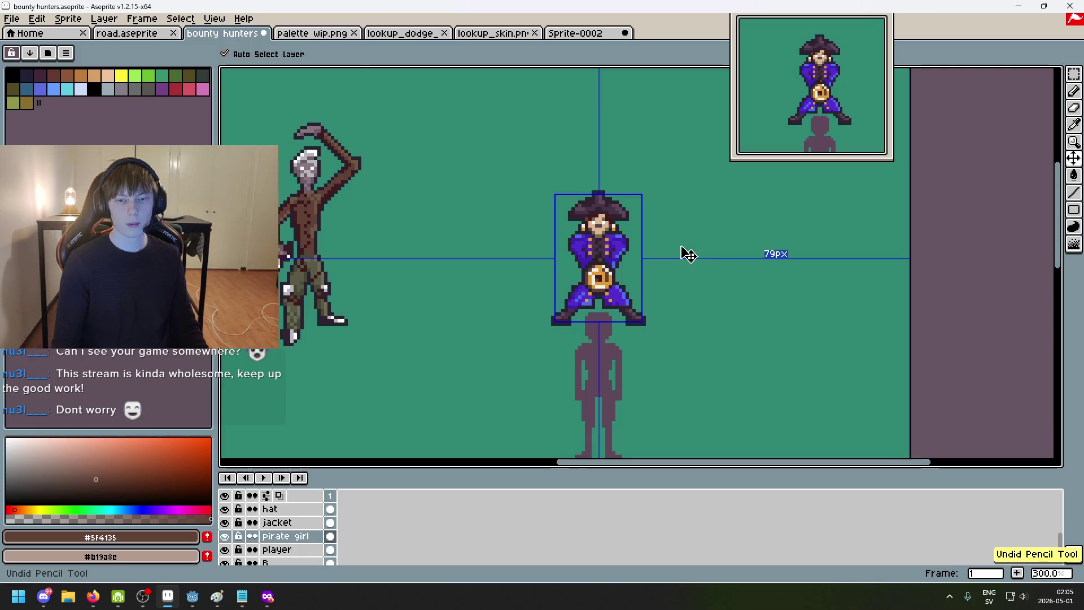
pyautogui.hotkey('ctrl', 'y')
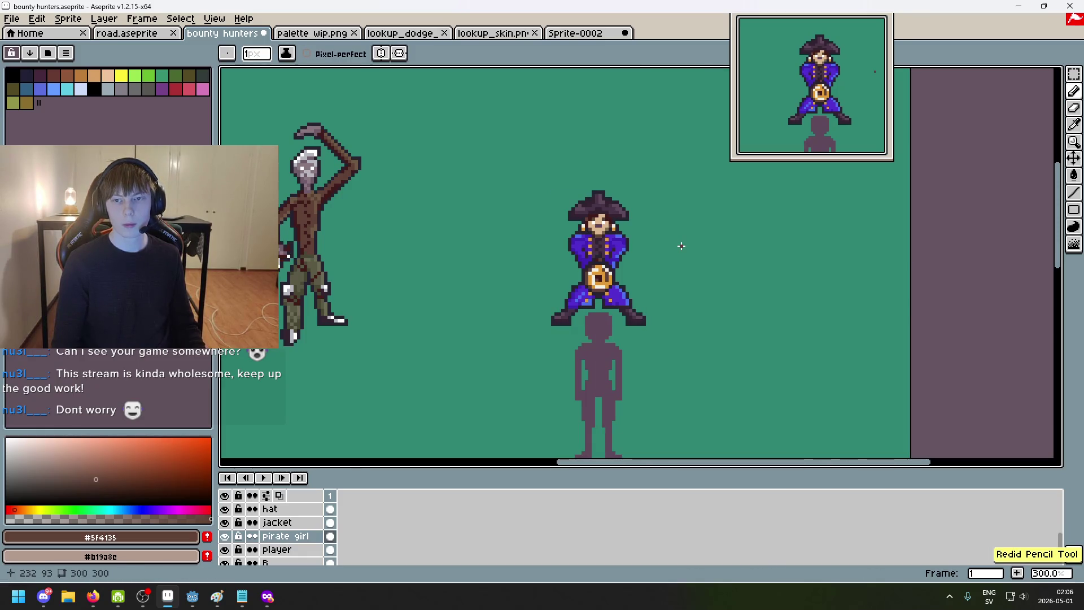
pyautogui.scroll(1, 677, 248)
pyautogui.scroll(1, 644, 261)
pyautogui.scroll(1, 610, 275)
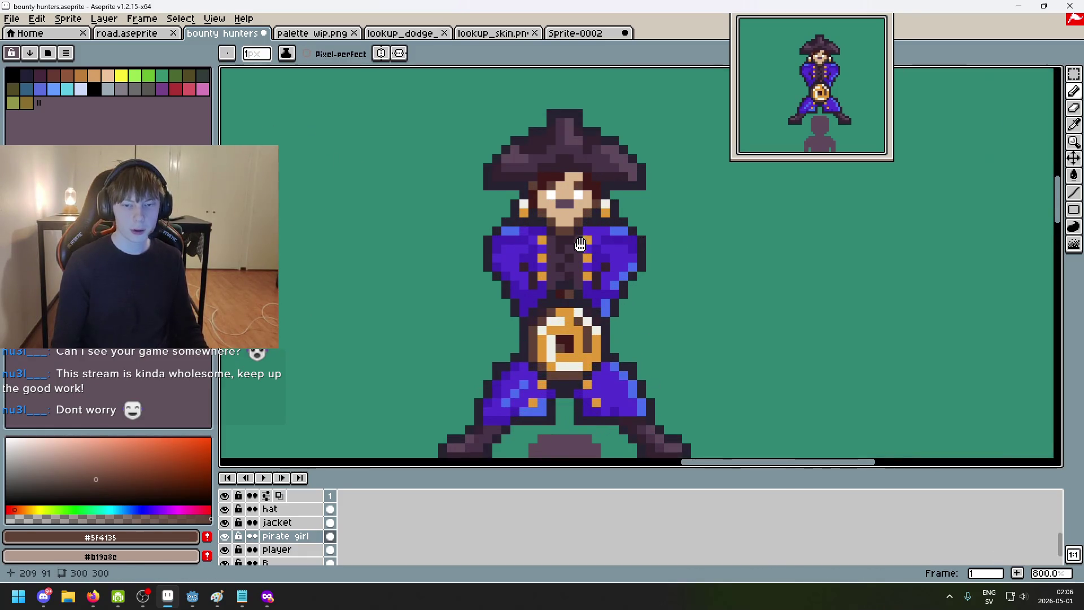
pyautogui.scroll(1, 580, 288)
pyautogui.scroll(1, 546, 225)
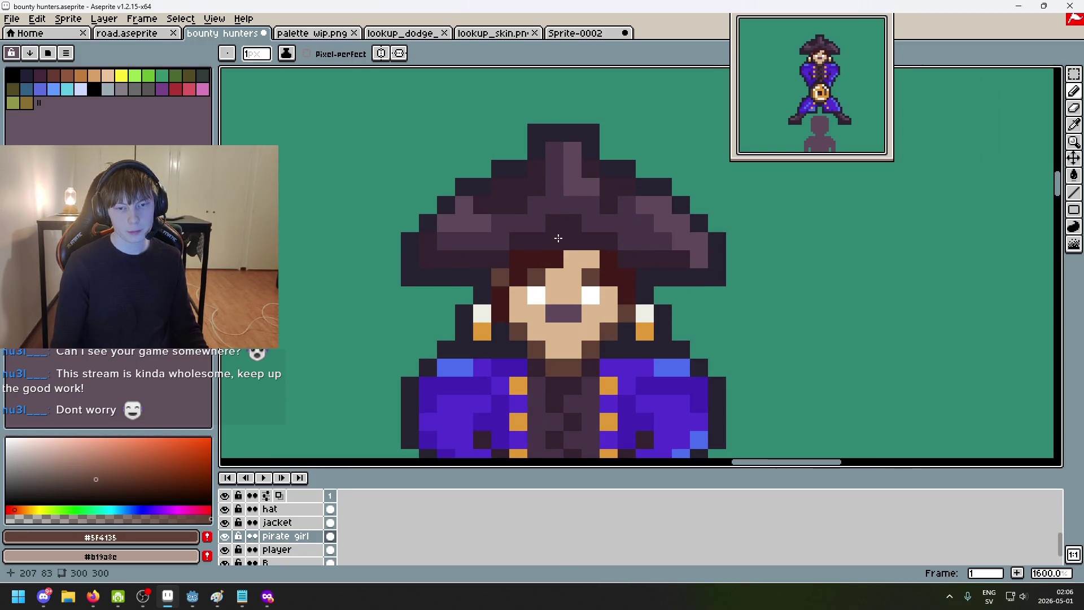
pyautogui.keyDown('alt'); pyautogui.click(581, 170); pyautogui.keyUp('alt')
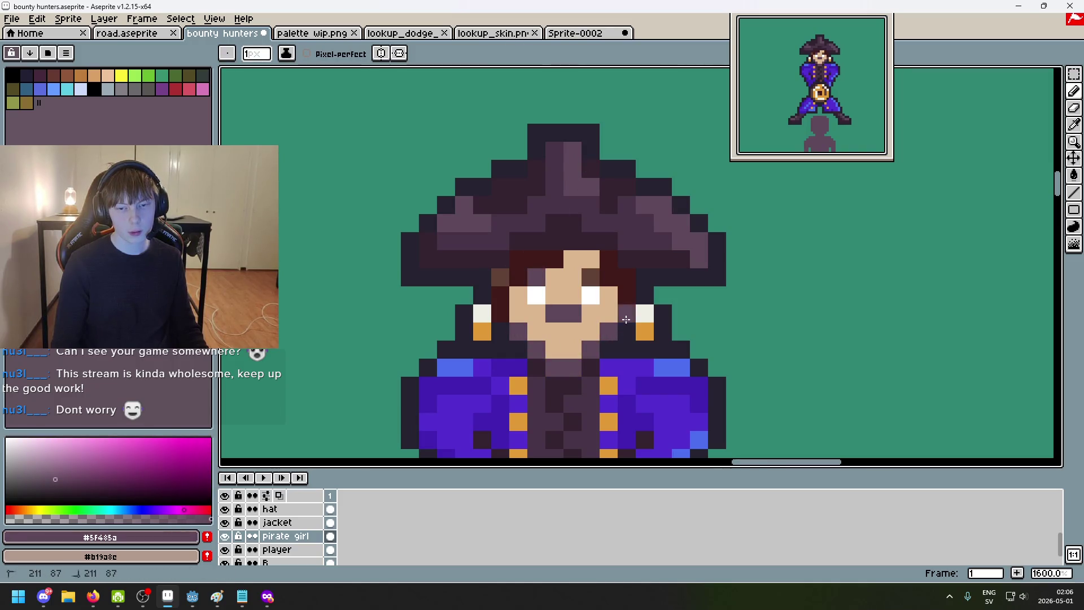
pyautogui.scroll(-3, 630, 319)
pyautogui.scroll(2, 652, 320)
pyautogui.scroll(-2, 669, 321)
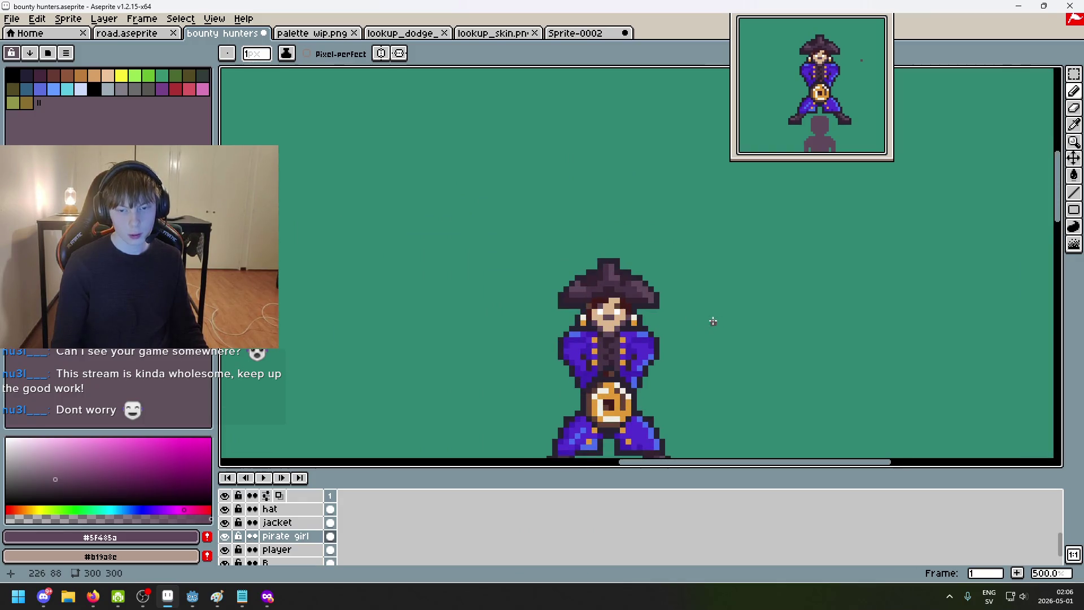
pyautogui.scroll(-1, 696, 332)
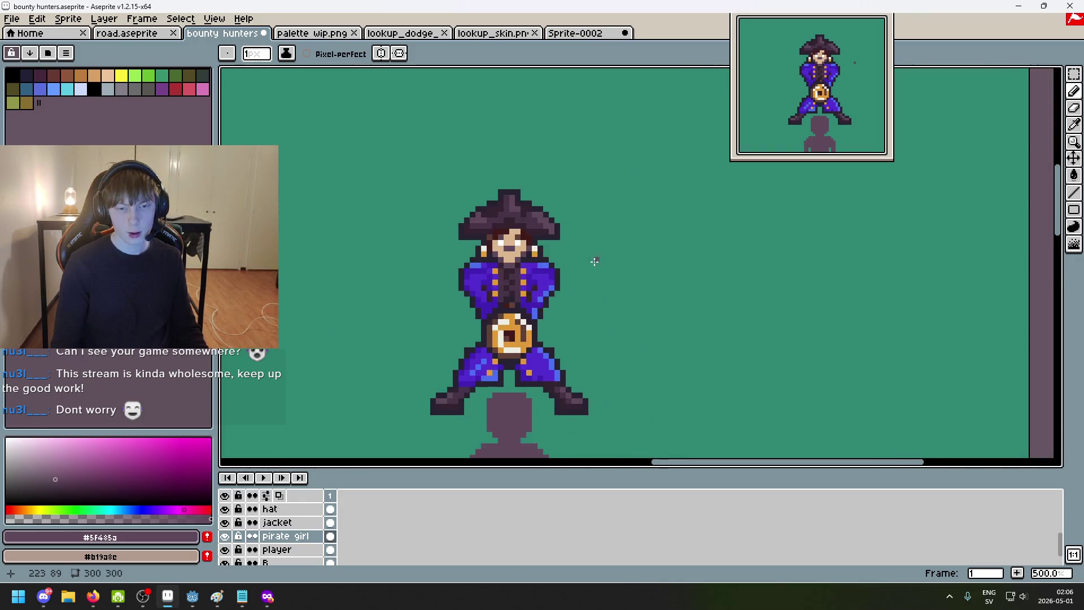
pyautogui.scroll(-1, 597, 262)
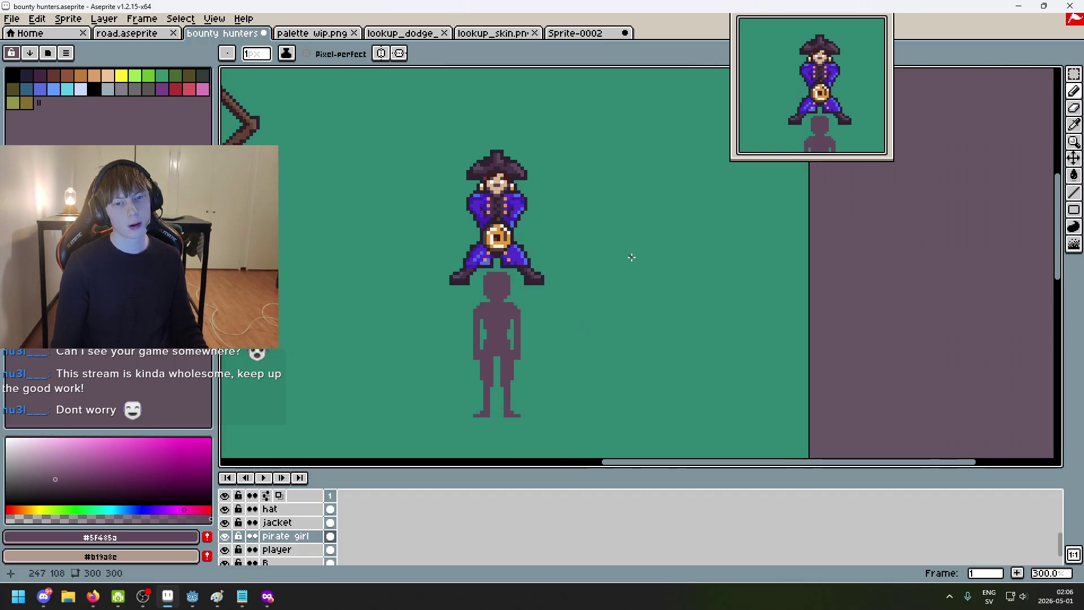
pyautogui.scroll(5, 514, 197)
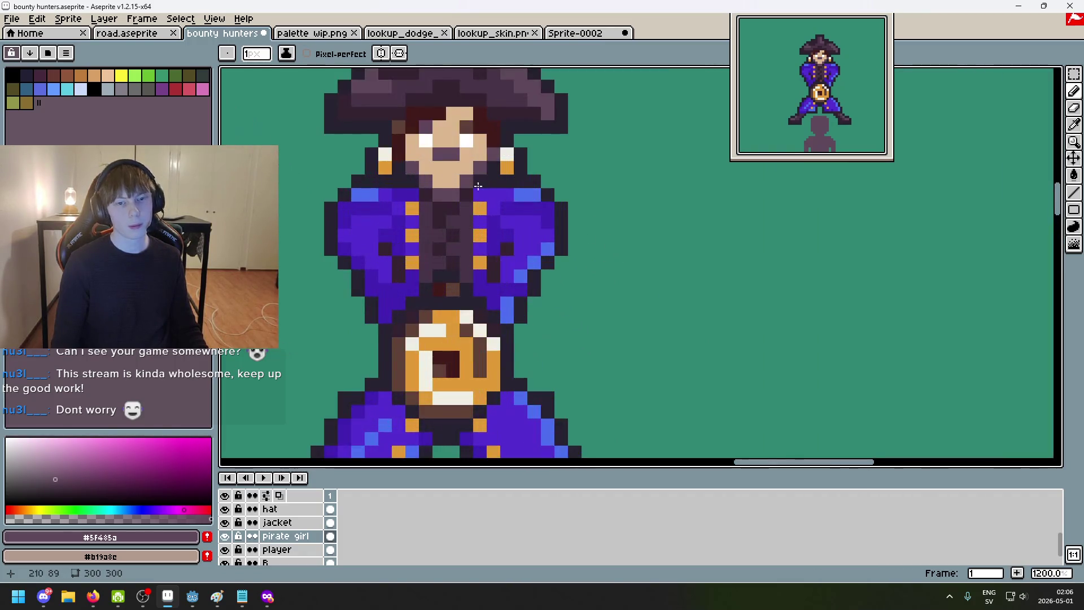
pyautogui.hotkey('ctrl', 'z')
pyautogui.scroll(-3, 443, 186)
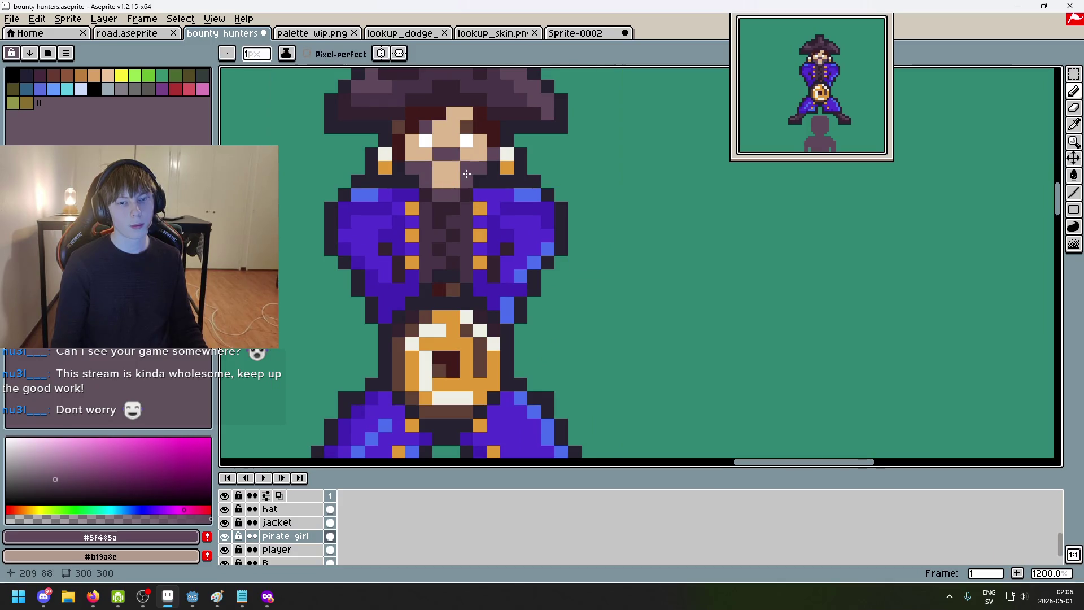
pyautogui.scroll(-3, 551, 227)
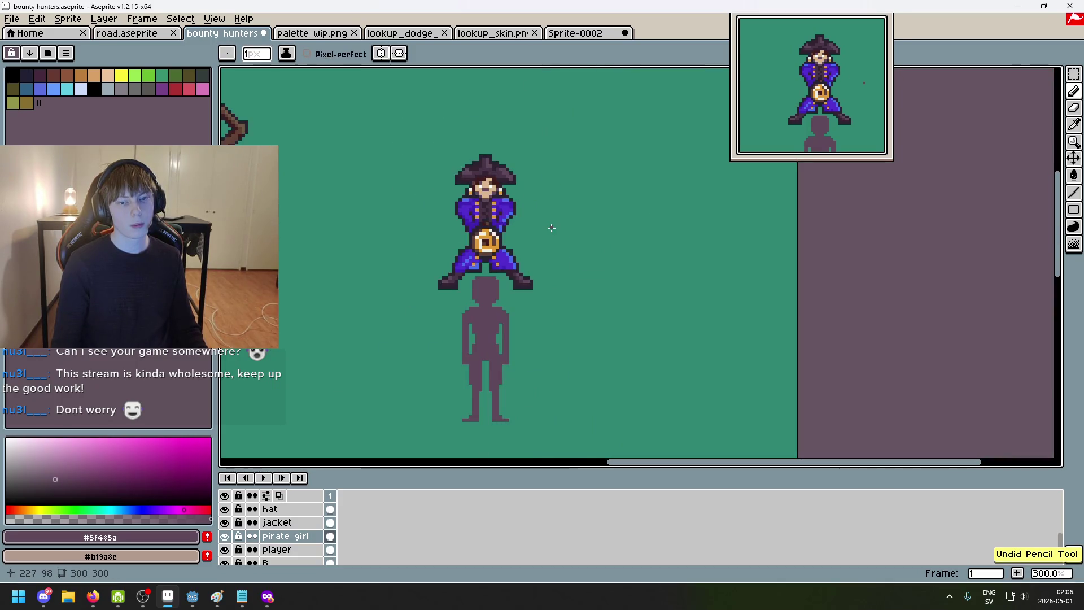
pyautogui.scroll(3, 513, 216)
pyautogui.hotkey('ctrl', 'z')
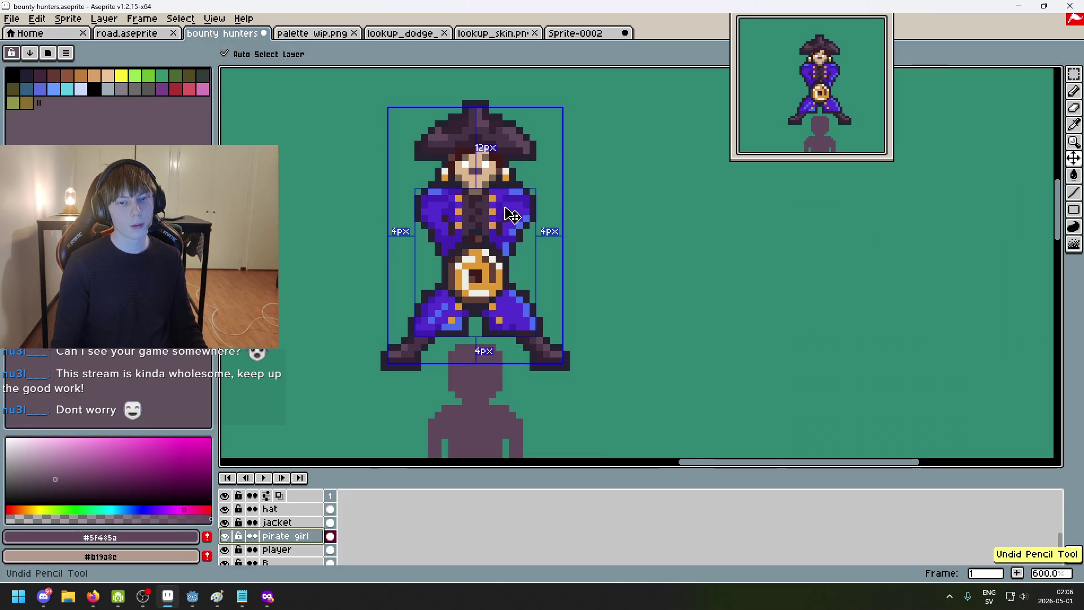
pyautogui.scroll(-4, 532, 221)
pyautogui.scroll(2, 532, 221)
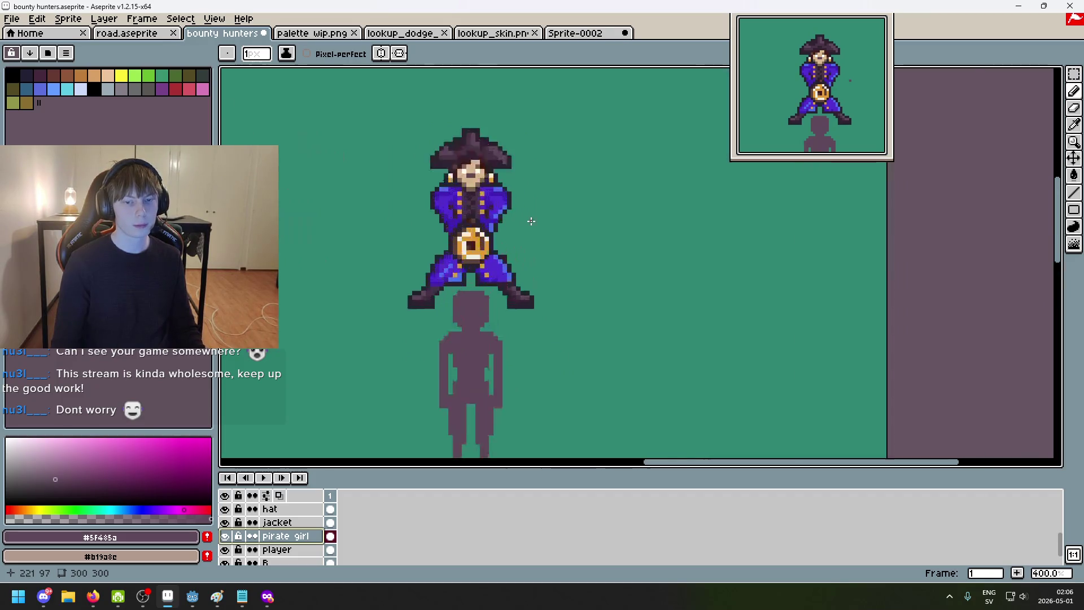
pyautogui.scroll(2, 530, 220)
pyautogui.scroll(3, 415, 178)
pyautogui.scroll(2, 477, 258)
pyautogui.hotkey('ctrl', 'z')
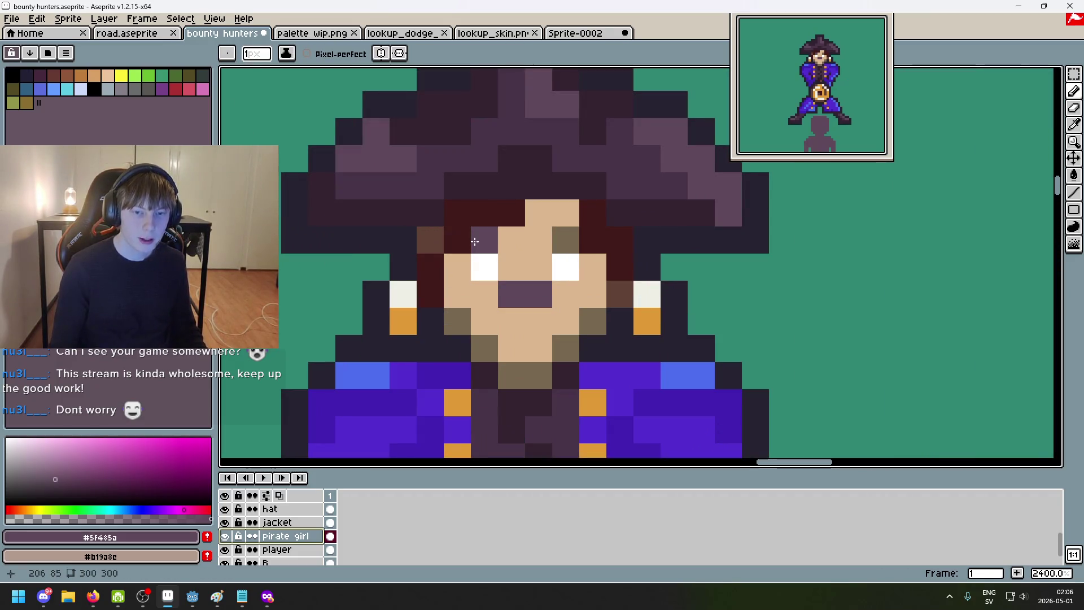
# Step: Paint dark purple #5f485a above and below the left eye, then view the skeleton character
pyautogui.click(471, 239)
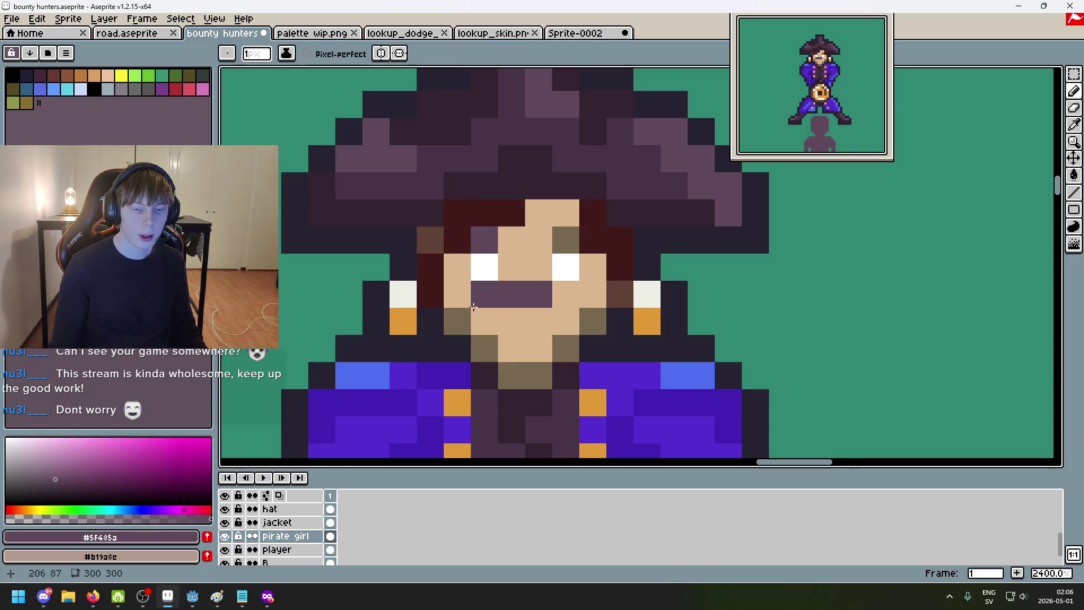
pyautogui.click(458, 322)
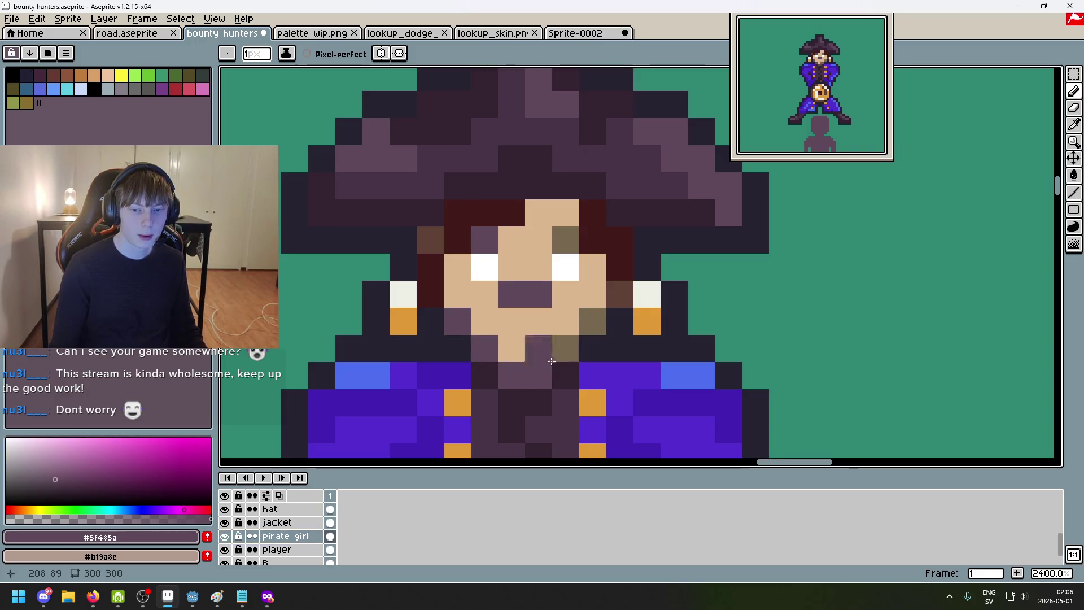
pyautogui.scroll(-5, 561, 309)
pyautogui.scroll(-2, 564, 307)
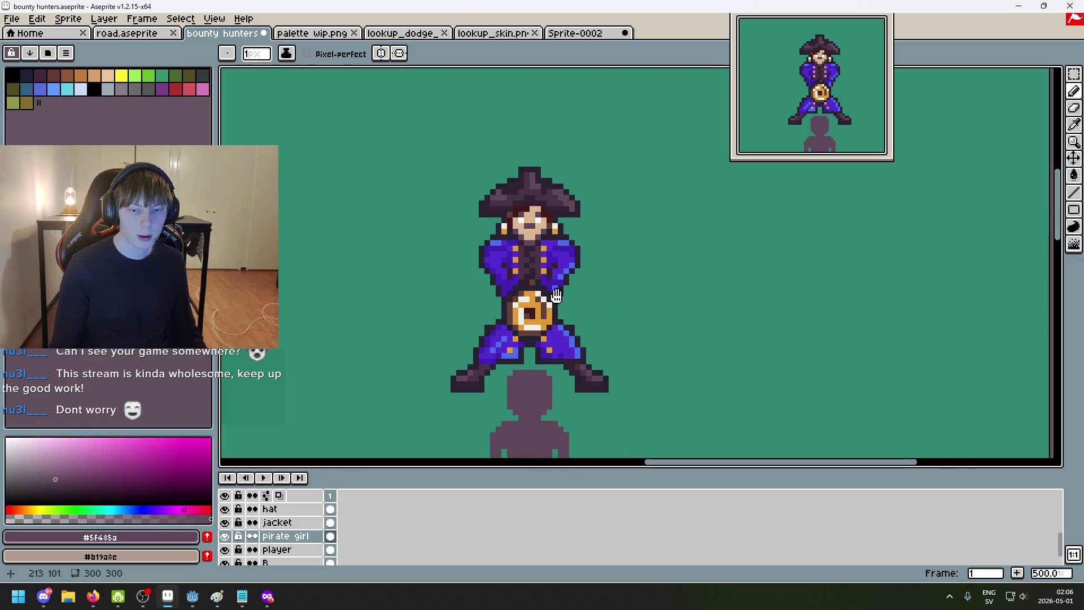
pyautogui.scroll(1, 561, 320)
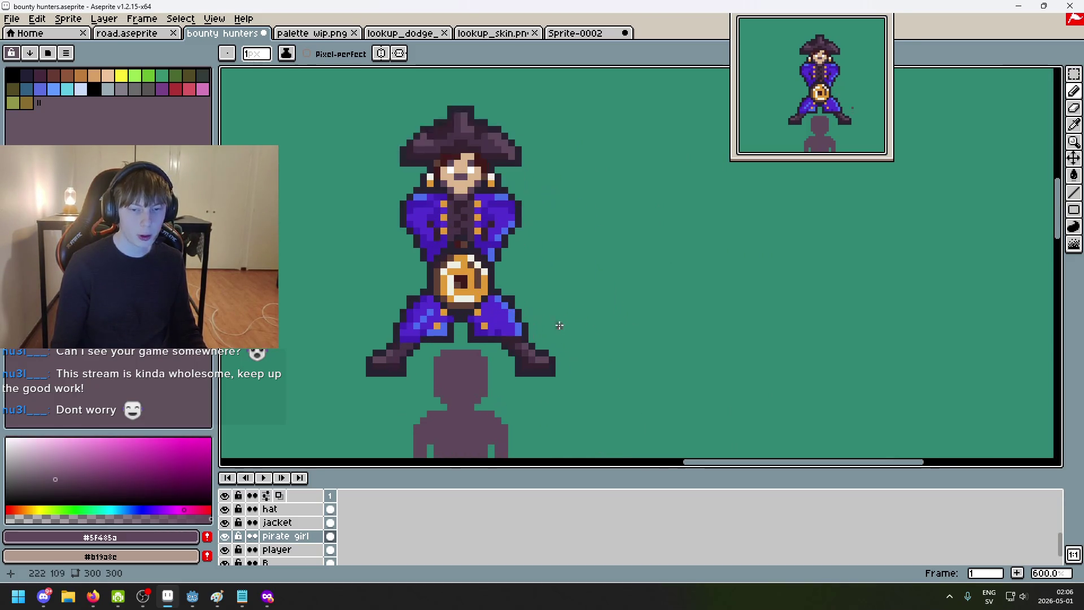
pyautogui.scroll(1, 506, 318)
pyautogui.moveTo(528, 339); pyautogui.dragTo(621, 277)
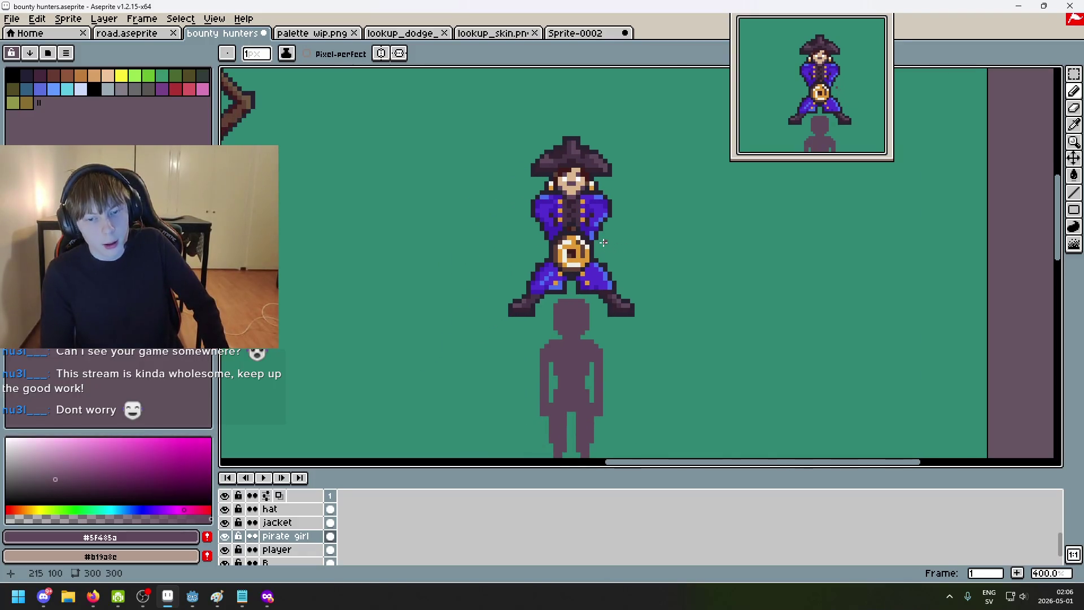
pyautogui.moveTo(593, 242); pyautogui.dragTo(577, 241)
pyautogui.scroll(1, 576, 241)
pyautogui.scroll(2, 565, 213)
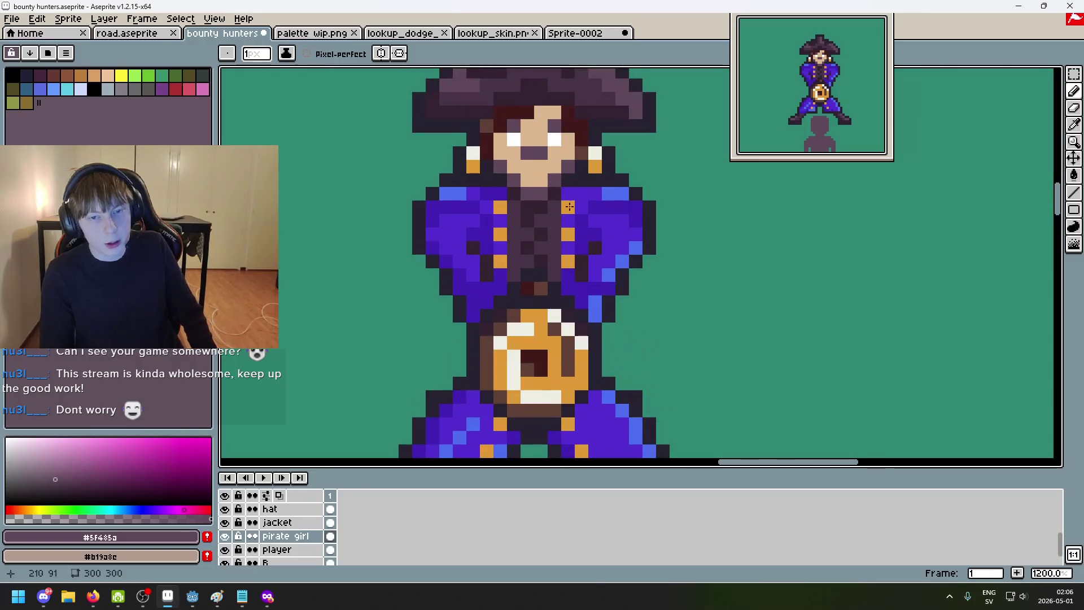
pyautogui.scroll(1, 584, 228)
pyautogui.scroll(1, 609, 248)
pyautogui.scroll(1, 593, 259)
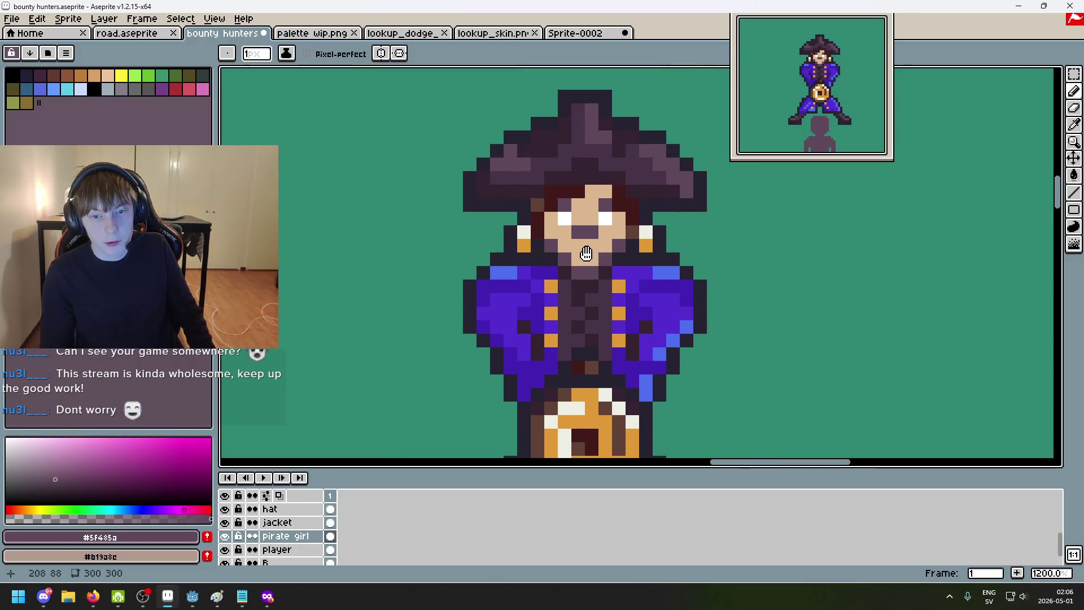
pyautogui.press('alt')
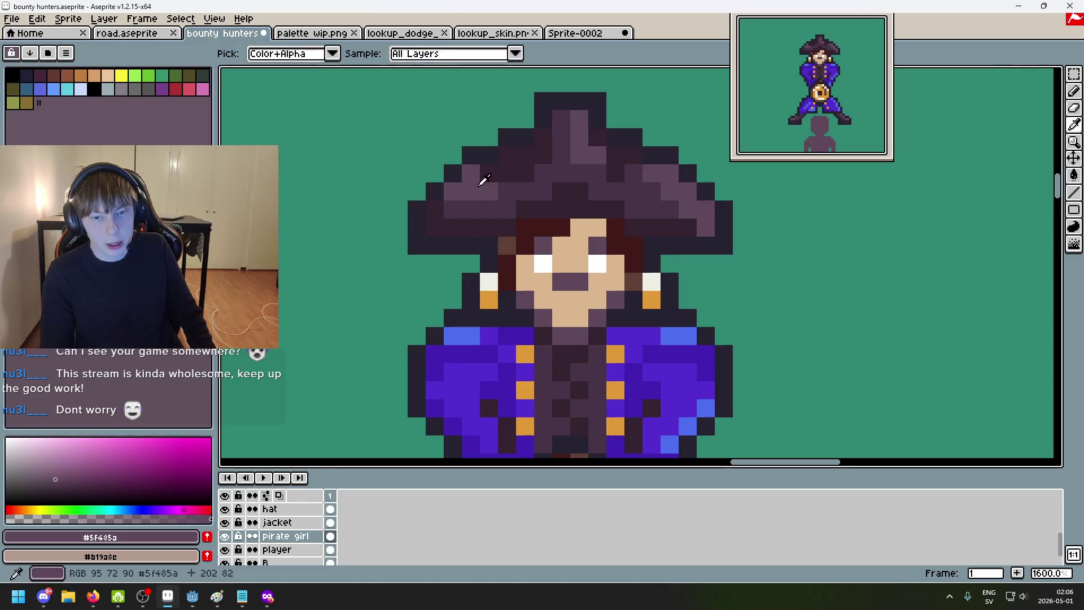
pyautogui.scroll(-3, 557, 271)
pyautogui.scroll(-1, 625, 245)
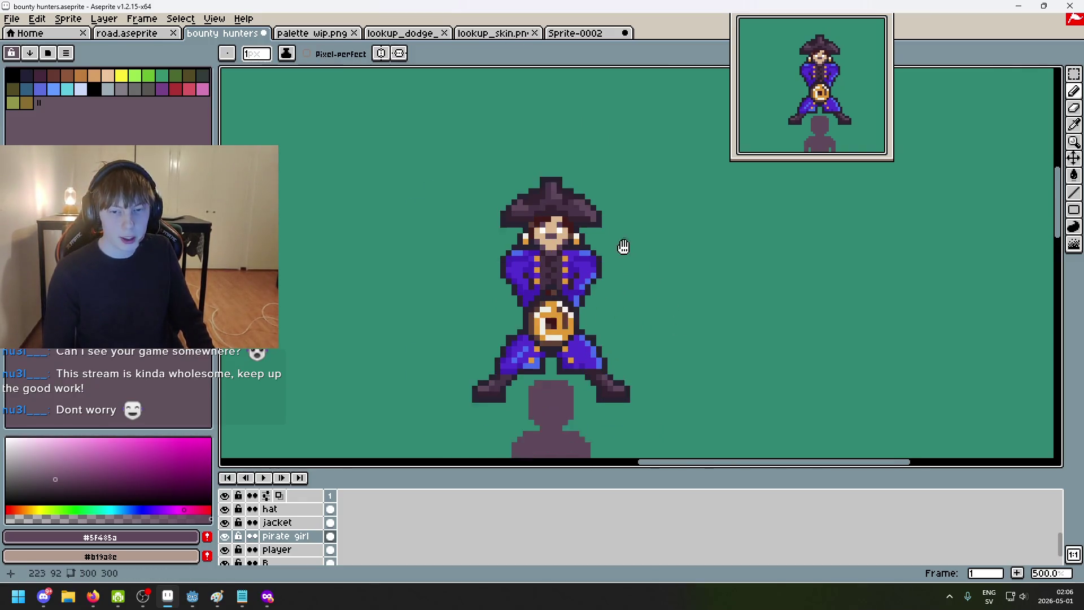
pyautogui.scroll(-1, 605, 267)
pyautogui.scroll(-1, 604, 265)
pyautogui.moveTo(604, 265)
pyautogui.mouseDown()
pyautogui.moveTo(653, 229)
pyautogui.moveTo(718, 271)
pyautogui.mouseUp()
pyautogui.scroll(-1, 657, 231)
pyautogui.scroll(-1, 718, 271)
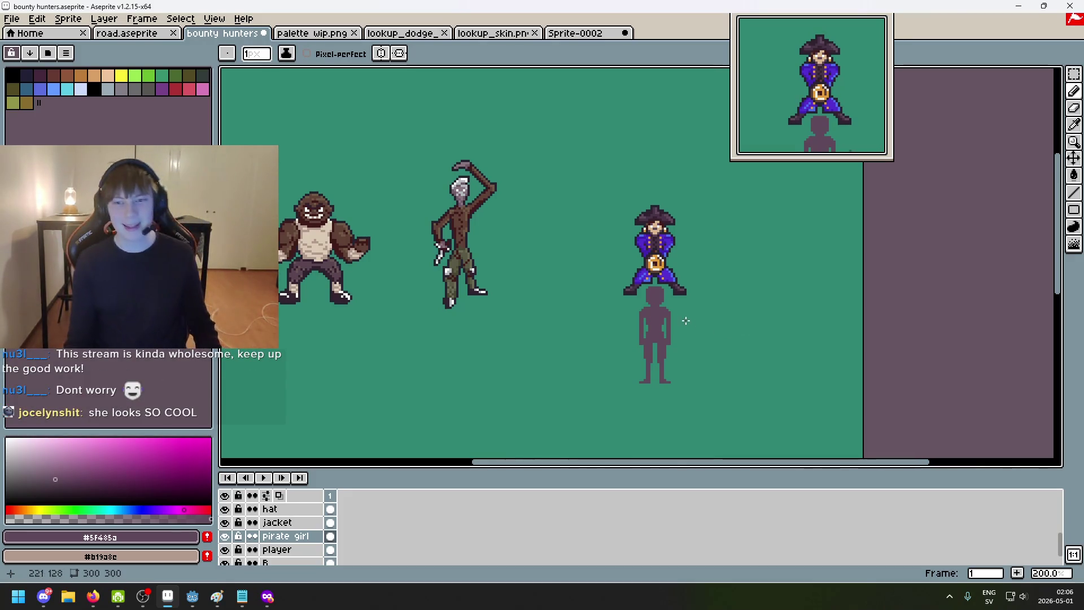
# Step: Pan to view the pirate girl standing beside the brawler and stabber in the lineup
pyautogui.moveTo(710, 289); pyautogui.dragTo(747, 270)
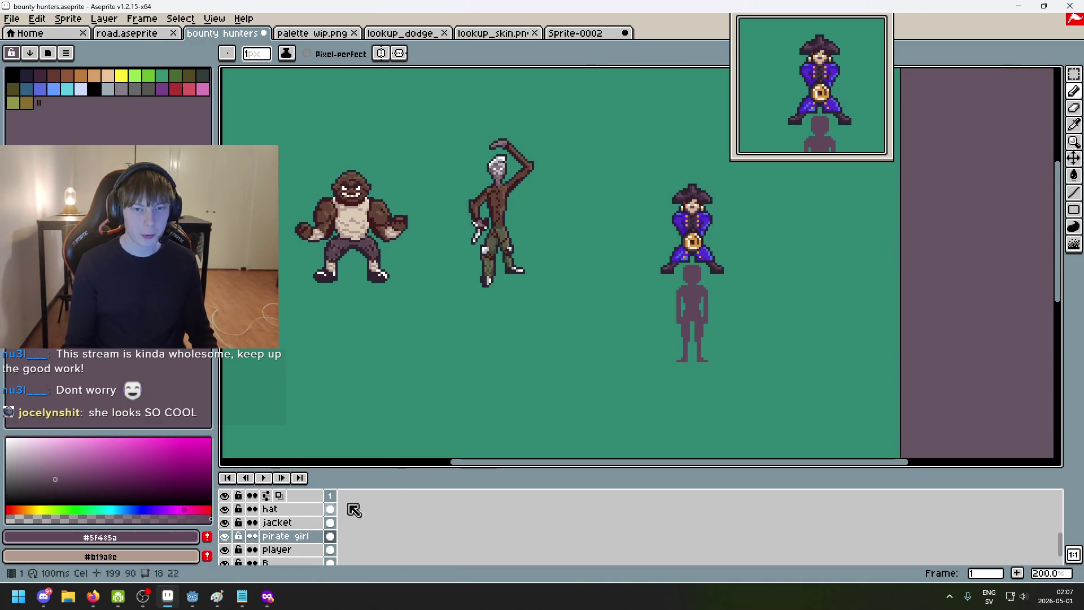
pyautogui.moveTo(452, 403); pyautogui.dragTo(475, 426)
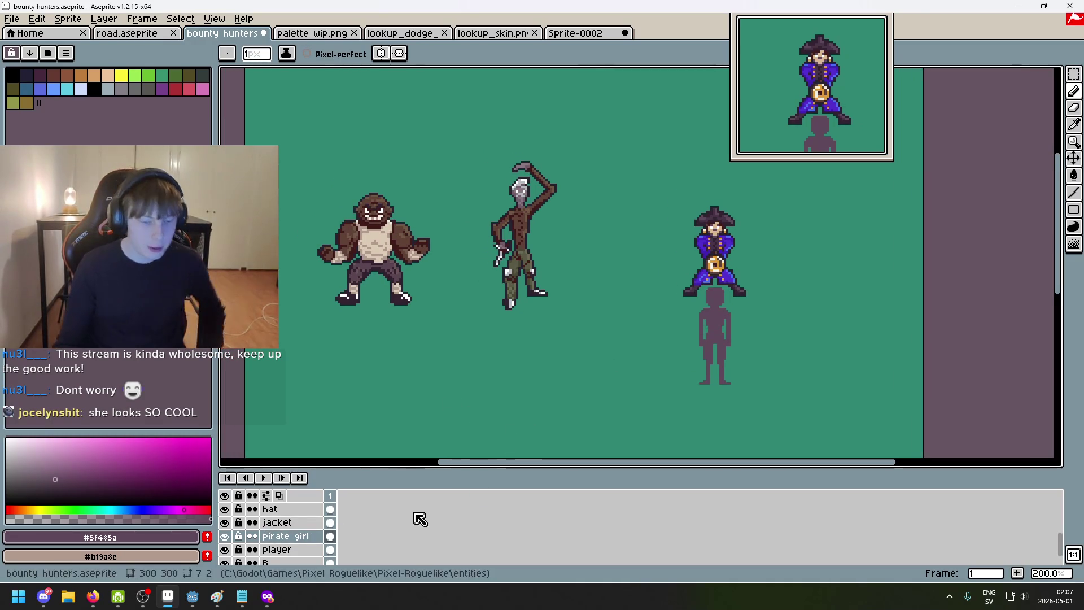
pyautogui.scroll(-1, 288, 542)
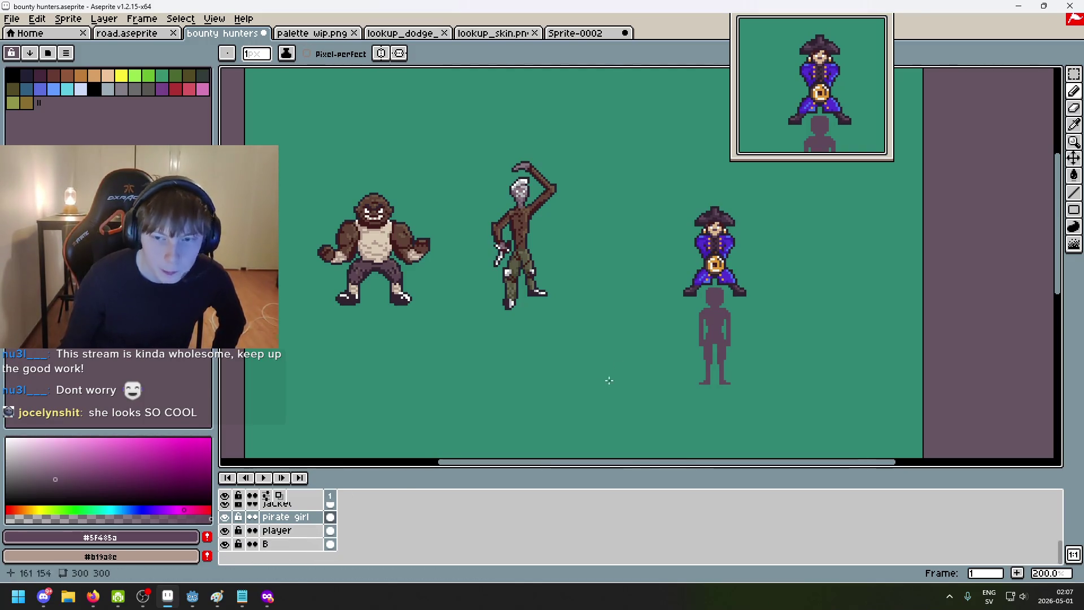
pyautogui.moveTo(275, 530)
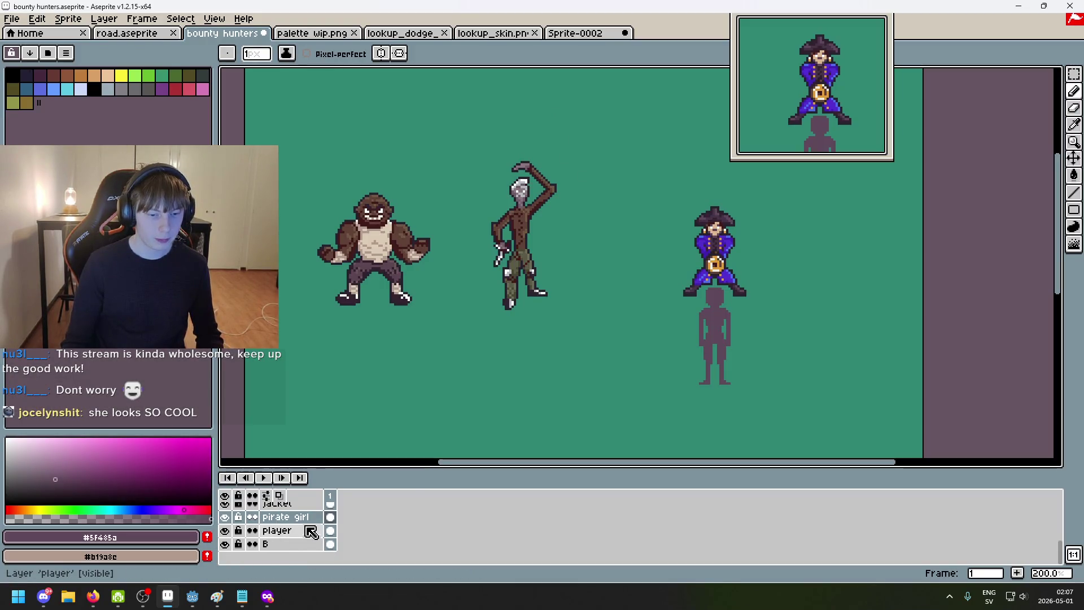
# Step: Undo an accidental sprite nudge, then create a new layer group renamed 'pirate girl'
pyautogui.click(1072, 158)
pyautogui.moveTo(856, 329); pyautogui.dragTo(815, 326)
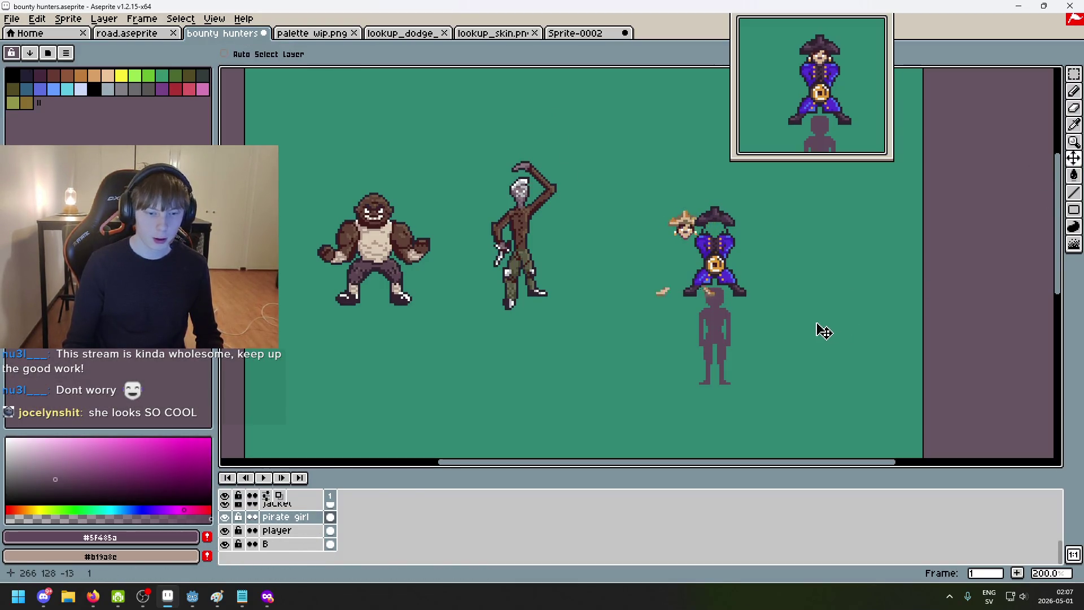
pyautogui.hotkey('ctrl', 'z')
pyautogui.scroll(5, 288, 521)
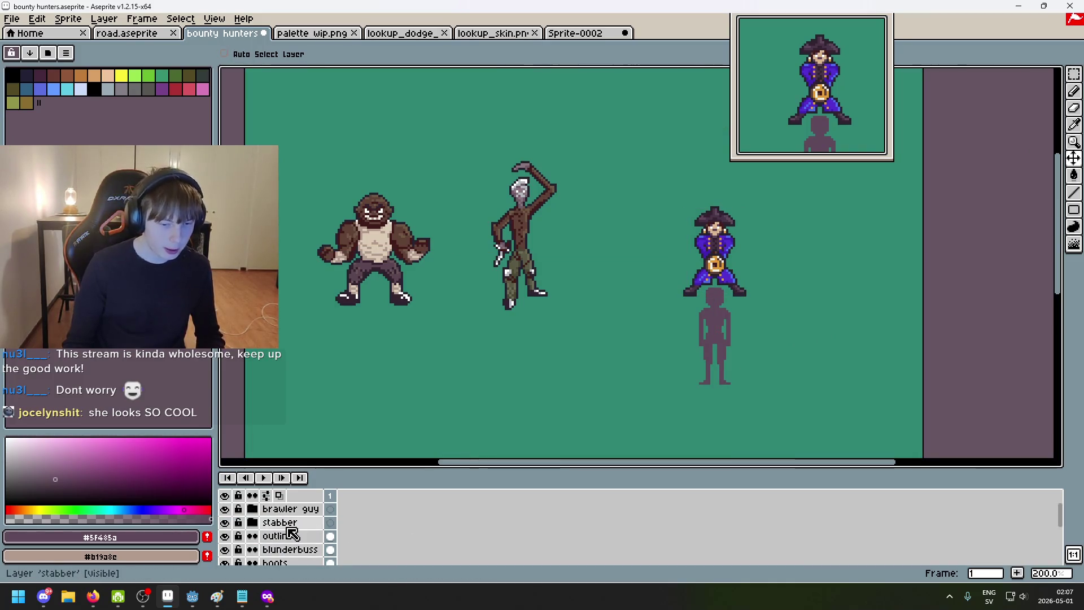
pyautogui.rightClick(286, 536)
pyautogui.click(358, 480)
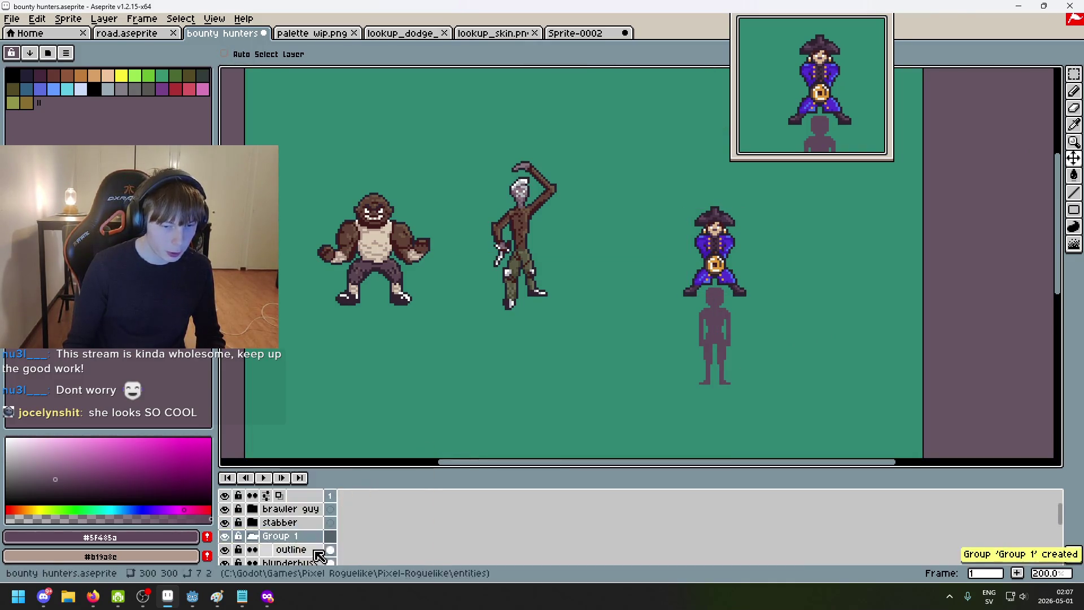
pyautogui.doubleClick(296, 541)
pyautogui.write('Pira')
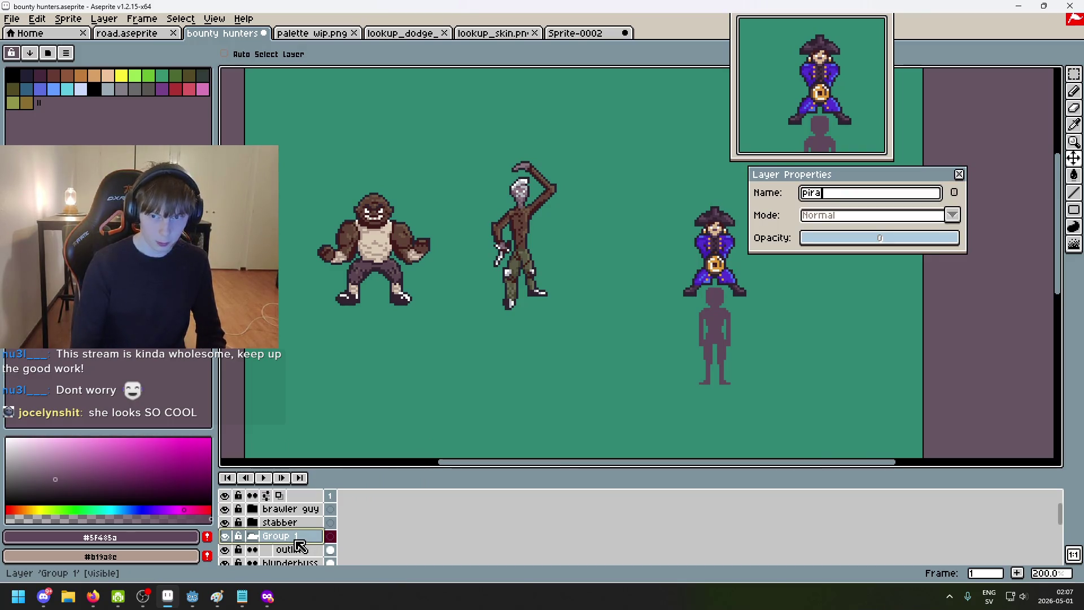
pyautogui.write('rl')
pyautogui.press('Return')
pyautogui.scroll(-3, 300, 542)
pyautogui.scroll(-3, 301, 542)
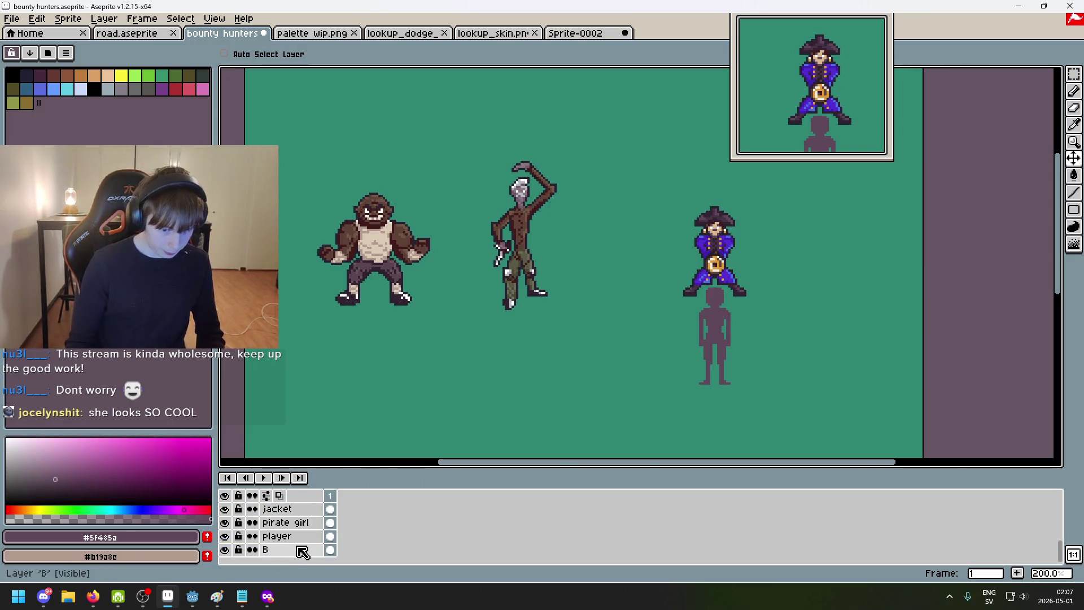
pyautogui.scroll(-3, 301, 538)
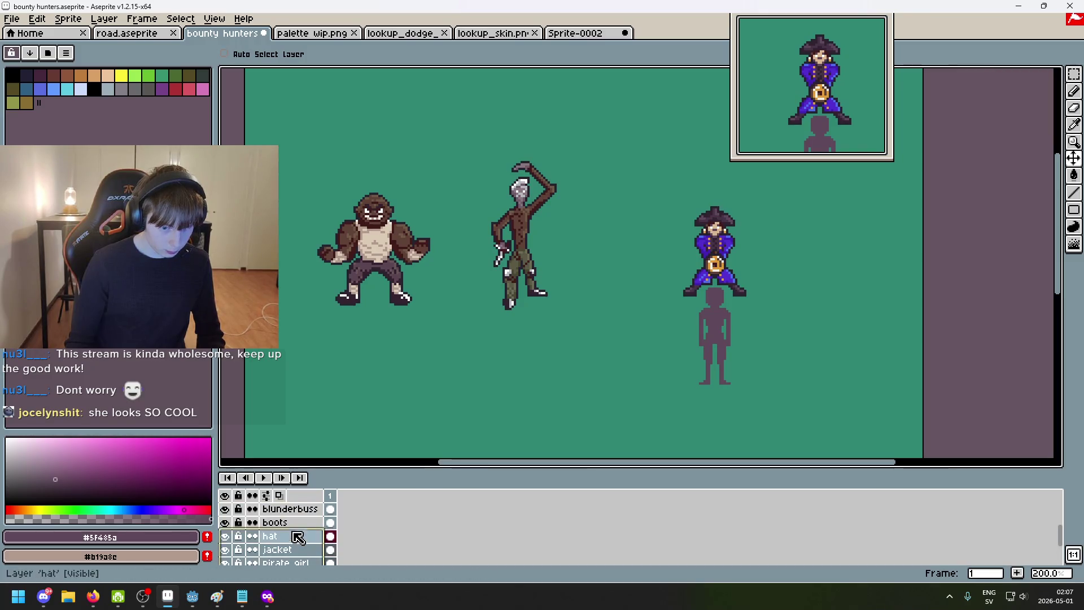
# Step: Move the blunderbuss layer into the pirate girl group and collapse it, undoing a stray move
pyautogui.moveTo(298, 540); pyautogui.dragTo(305, 531)
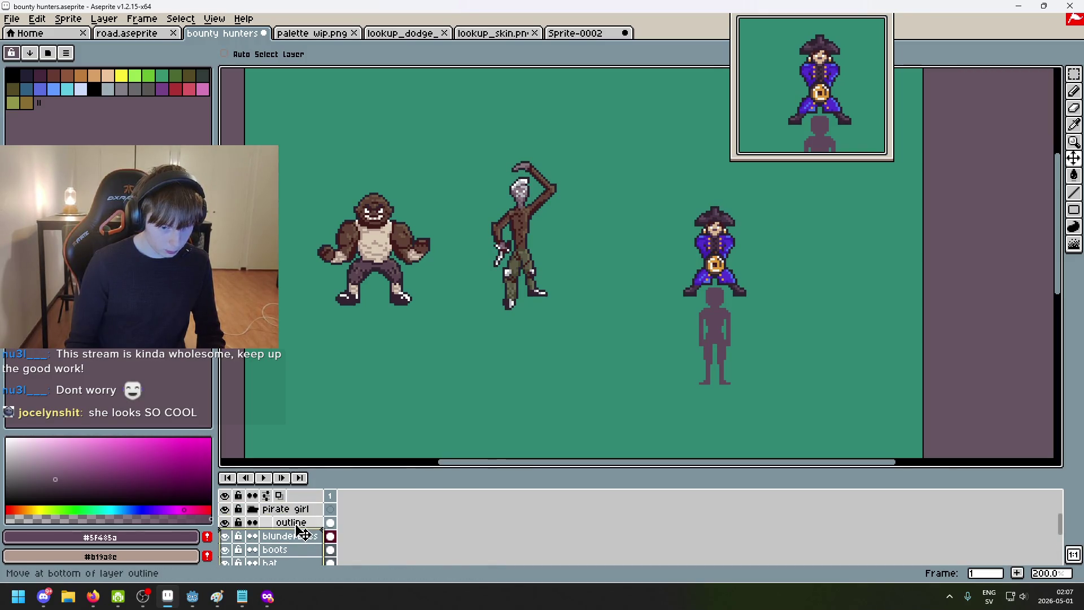
pyautogui.click(254, 510)
pyautogui.moveTo(862, 320); pyautogui.dragTo(781, 323)
pyautogui.hotkey('ctrl', 'z')
pyautogui.click(253, 509)
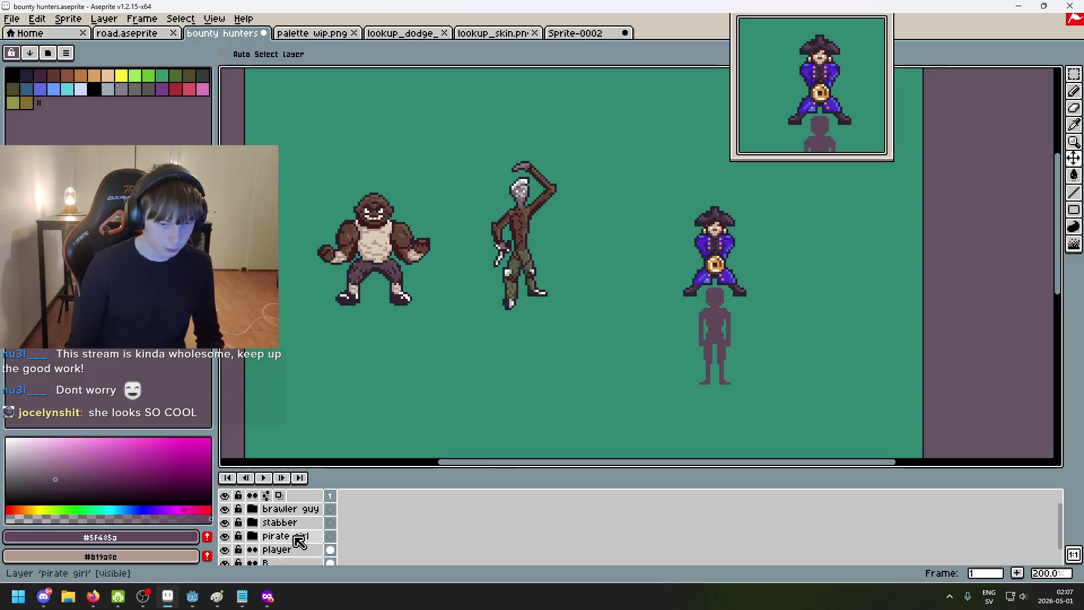
pyautogui.scroll(1, 284, 538)
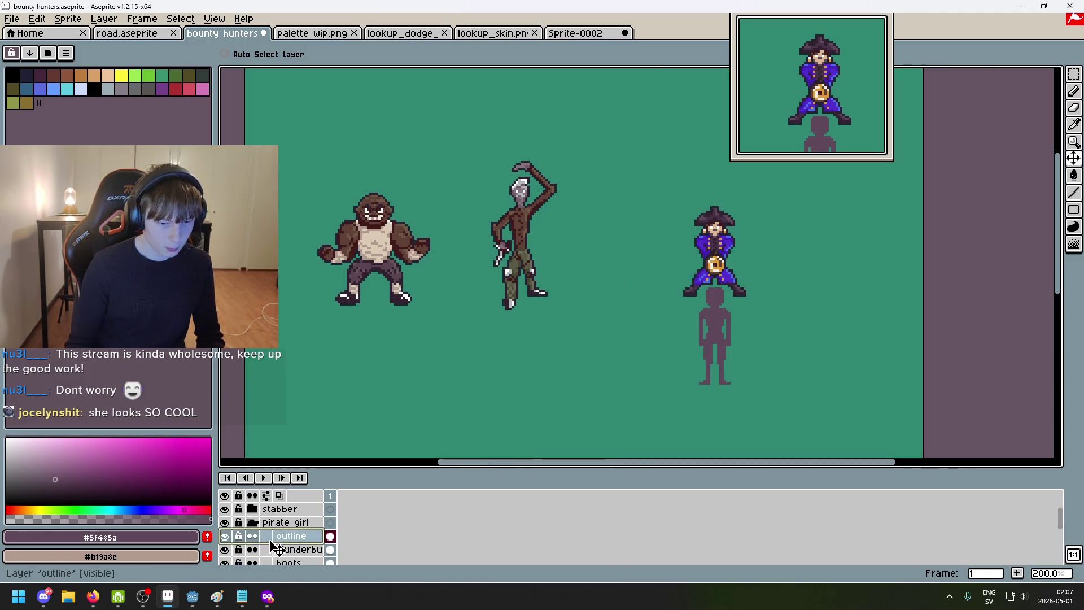
pyautogui.click(252, 522)
pyautogui.scroll(1, 269, 551)
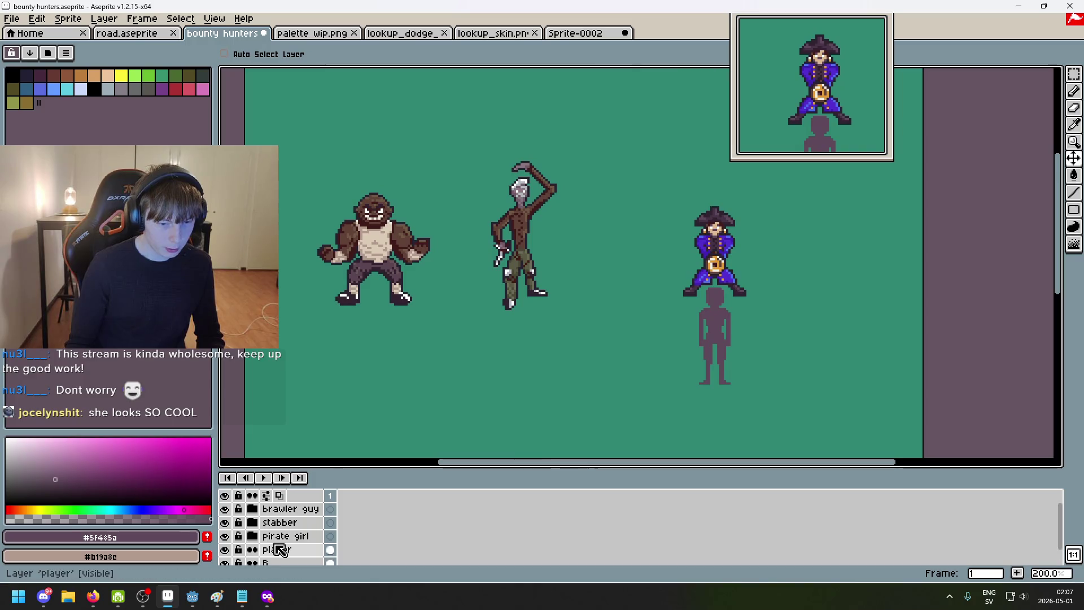
pyautogui.scroll(-1, 282, 551)
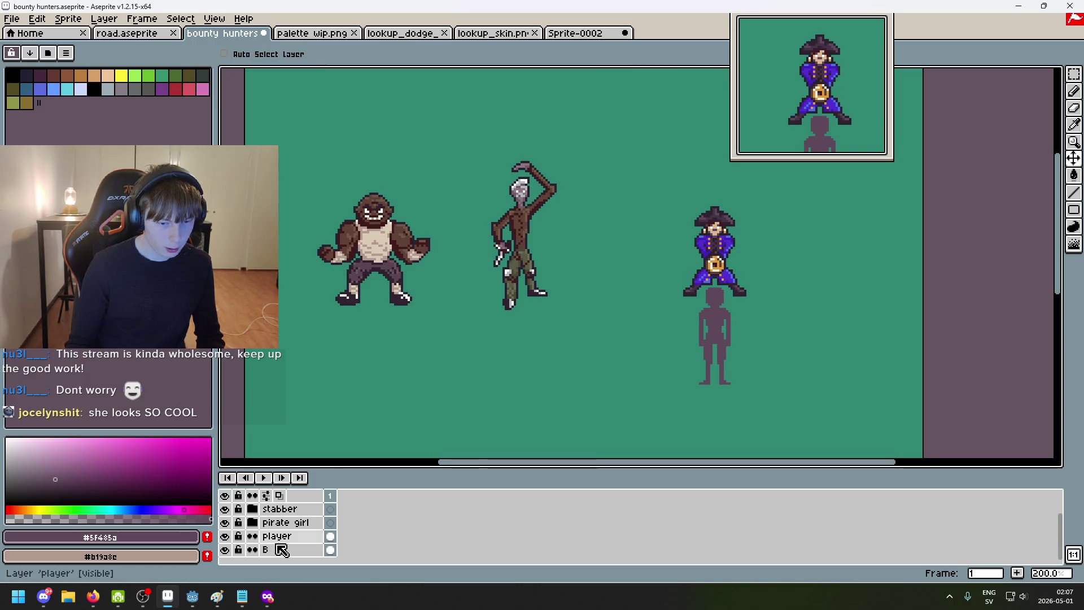
# Step: Toggle the player and sketch layers' visibility, leaving the sketch hidden and the group selected
pyautogui.click(226, 536)
pyautogui.click(225, 536)
pyautogui.click(225, 550)
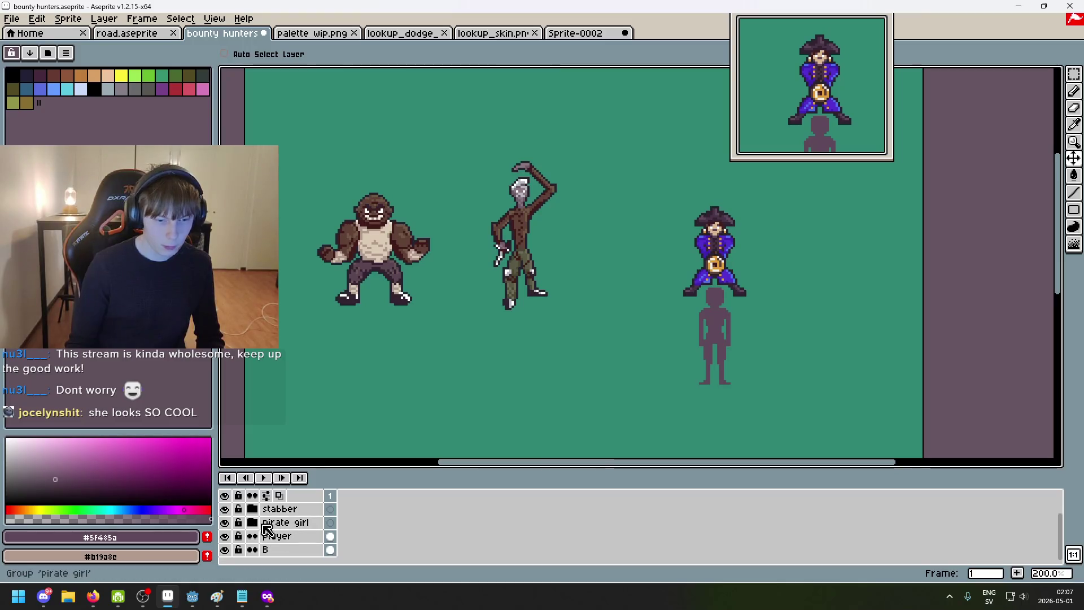
pyautogui.click(285, 521)
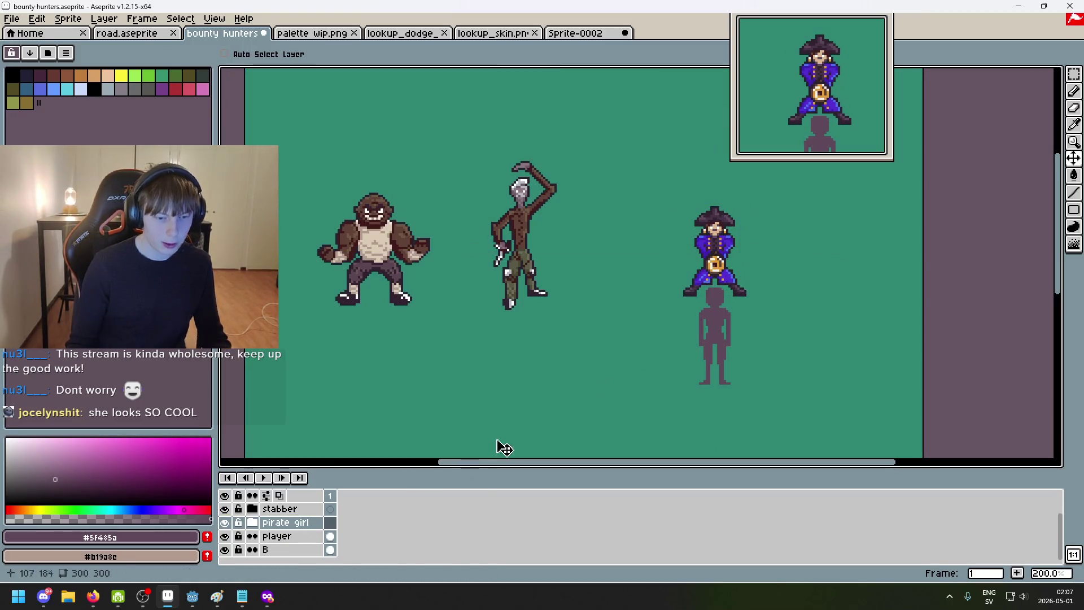
# Step: Move the pirate girl left beside the stabber, glancing at road.aseprite and back
pyautogui.moveTo(694, 350); pyautogui.dragTo(624, 355)
pyautogui.hscroll(-2, 620, 353)
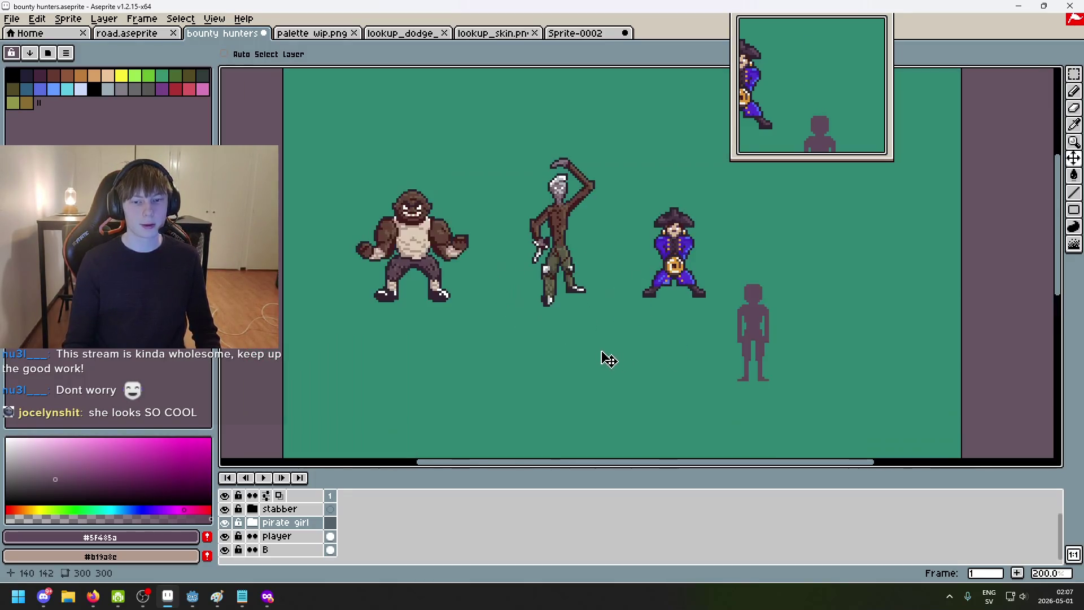
pyautogui.hscroll(-1, 582, 358)
pyautogui.scroll(1, 582, 347)
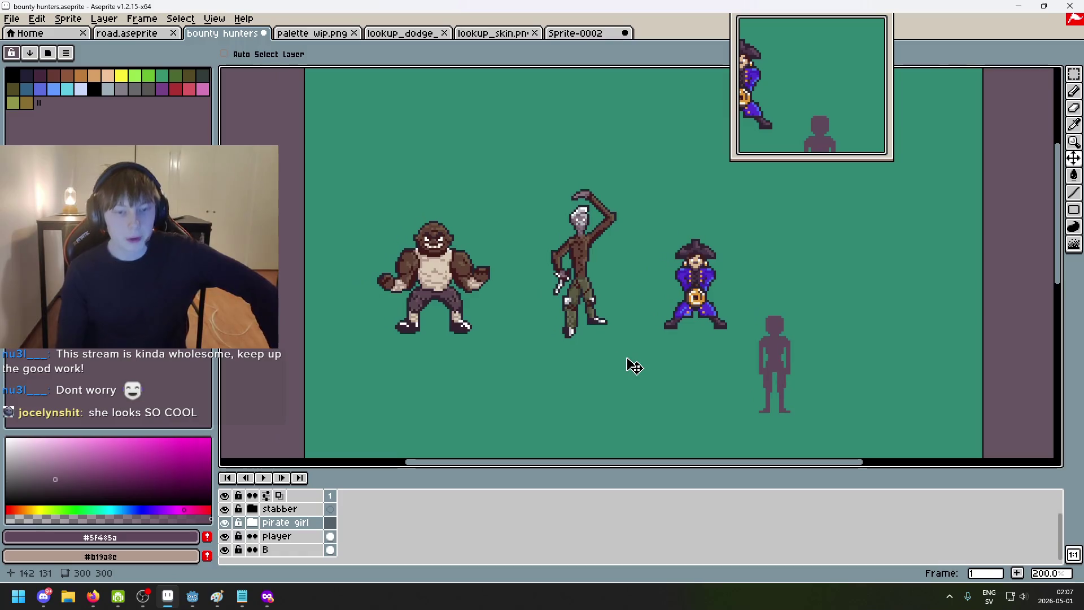
pyautogui.scroll(1, 584, 347)
pyautogui.scroll(-1, 550, 330)
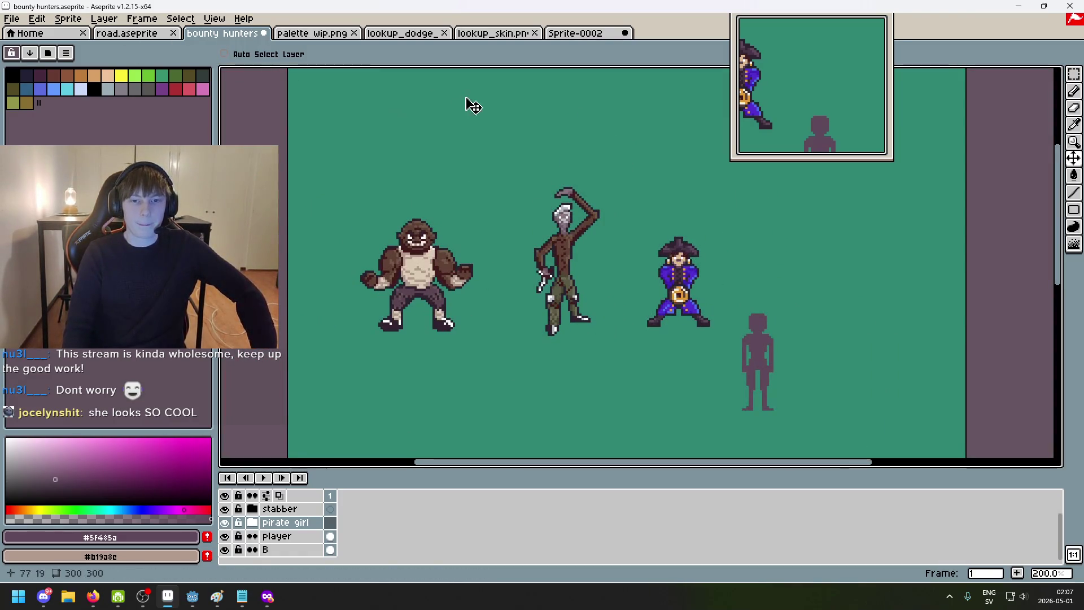
pyautogui.hotkey('ctrl', 'shift', 'Tab')
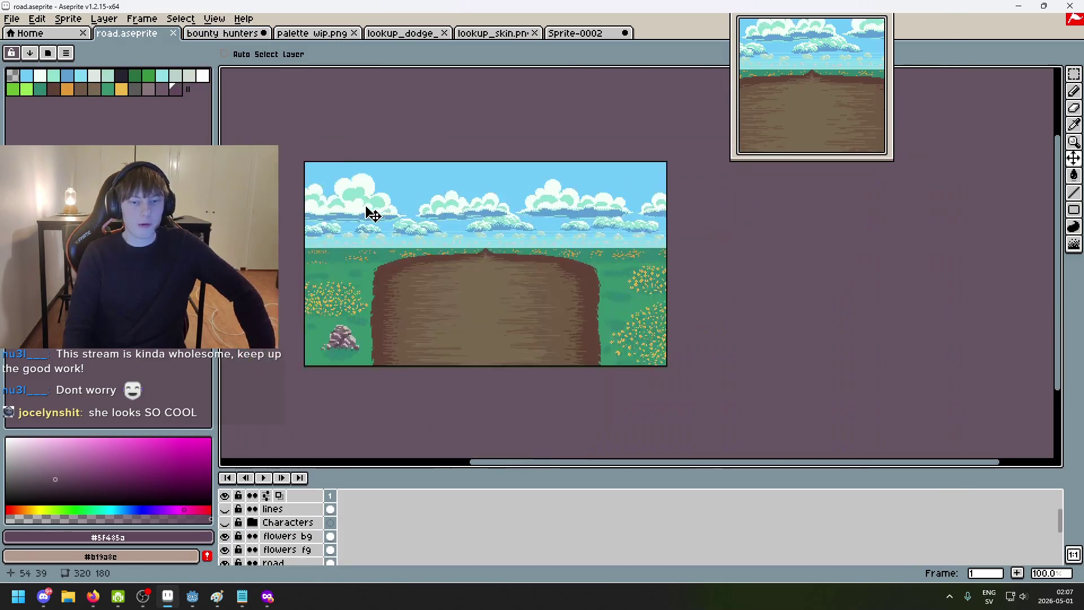
pyautogui.scroll(1, 351, 208)
pyautogui.scroll(-1, 364, 210)
pyautogui.hotkey('ctrl', 'Tab')
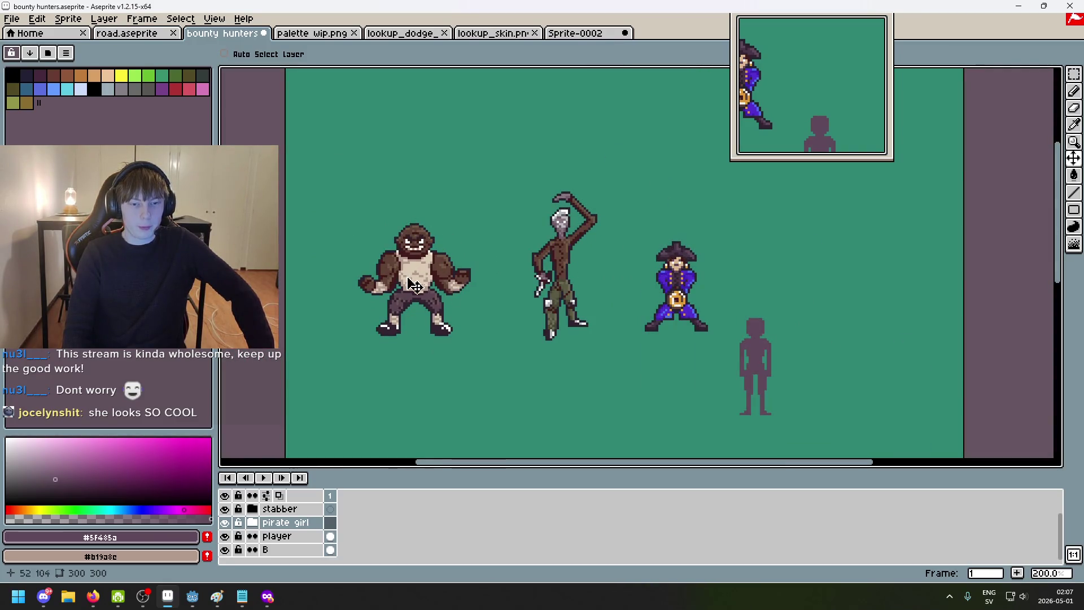
# Step: Bring up the Bounty Hunters design notes and narrow the window to show the characters
pyautogui.click(243, 597)
pyautogui.moveTo(594, 213); pyautogui.dragTo(767, 203)
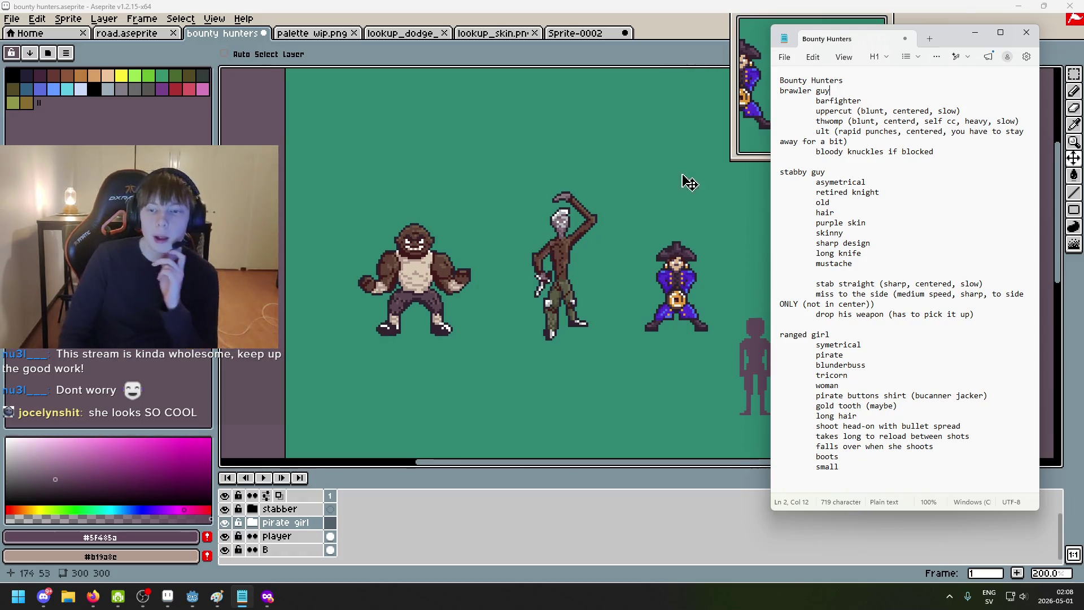
pyautogui.moveTo(816, 121); pyautogui.dragTo(1023, 123)
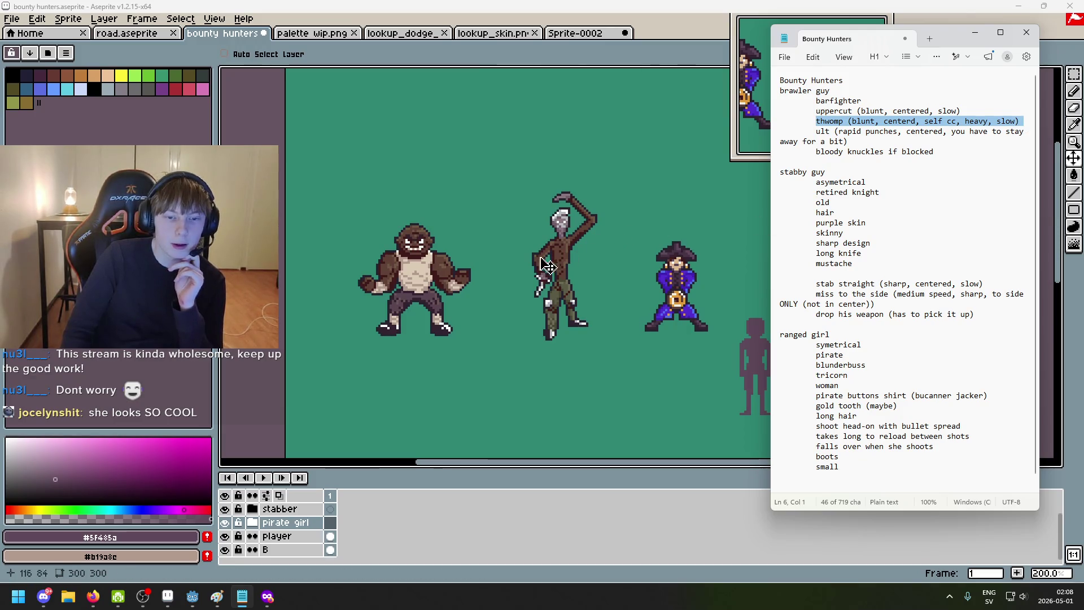
pyautogui.click(925, 122)
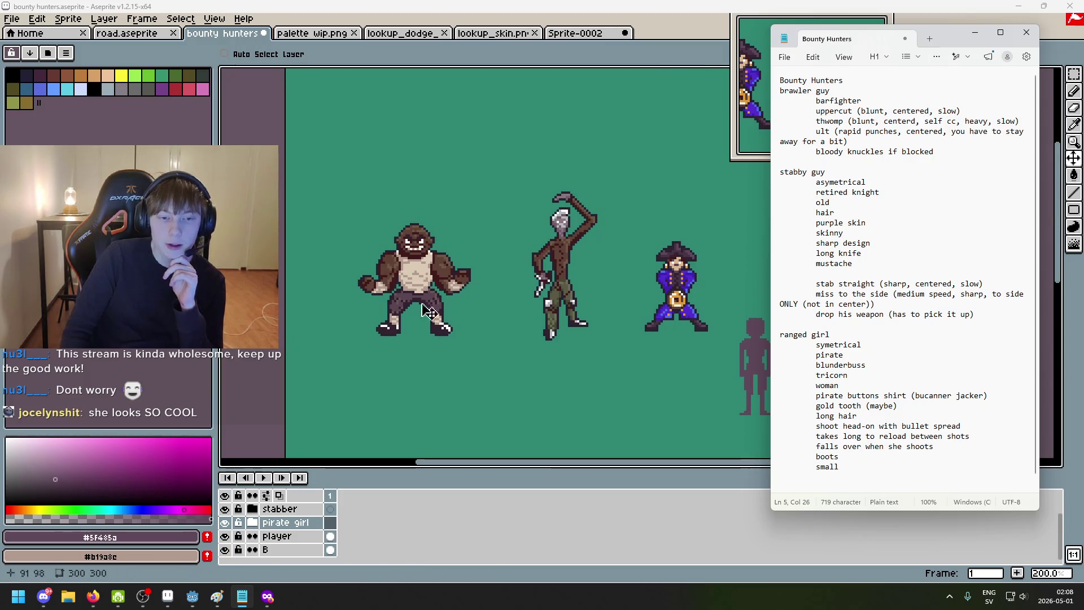
pyautogui.moveTo(861, 121); pyautogui.dragTo(1034, 119)
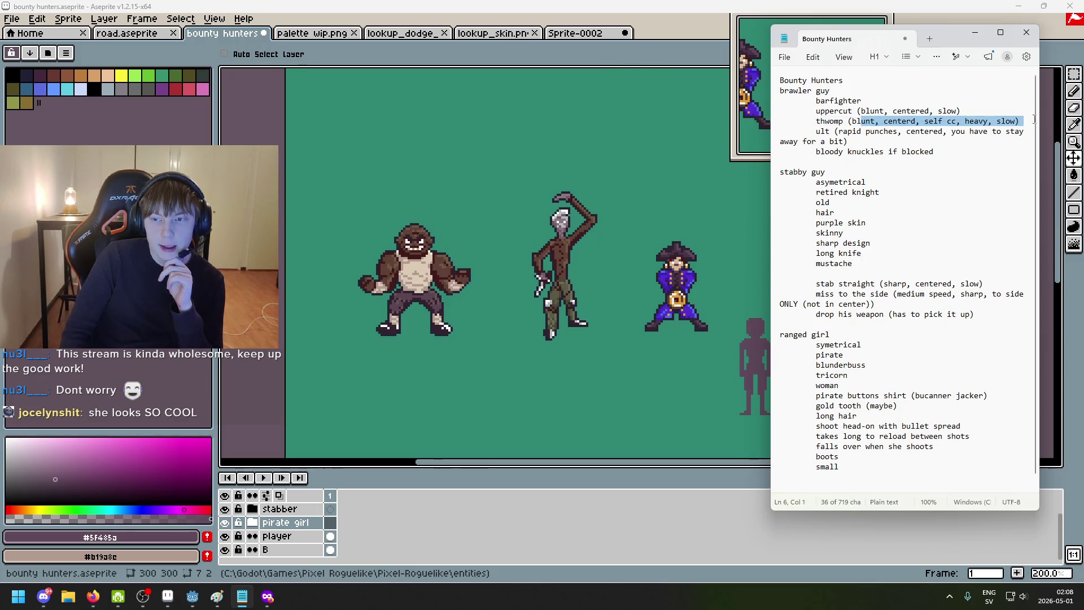
pyautogui.moveTo(815, 131)
pyautogui.mouseDown()
pyautogui.moveTo(937, 131)
pyautogui.moveTo(935, 151)
pyautogui.mouseUp()
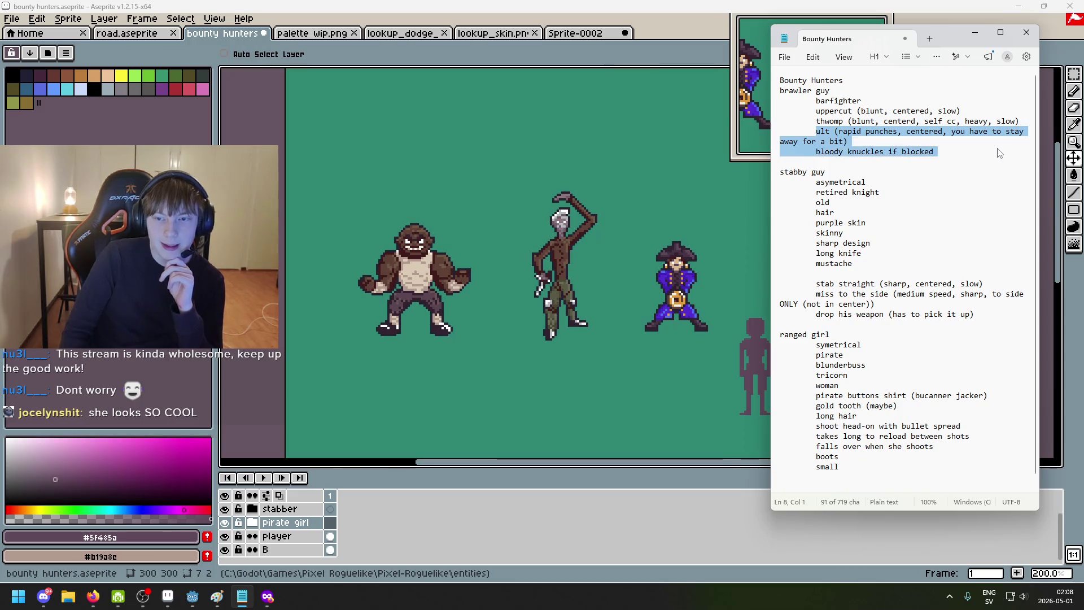
pyautogui.click(874, 144)
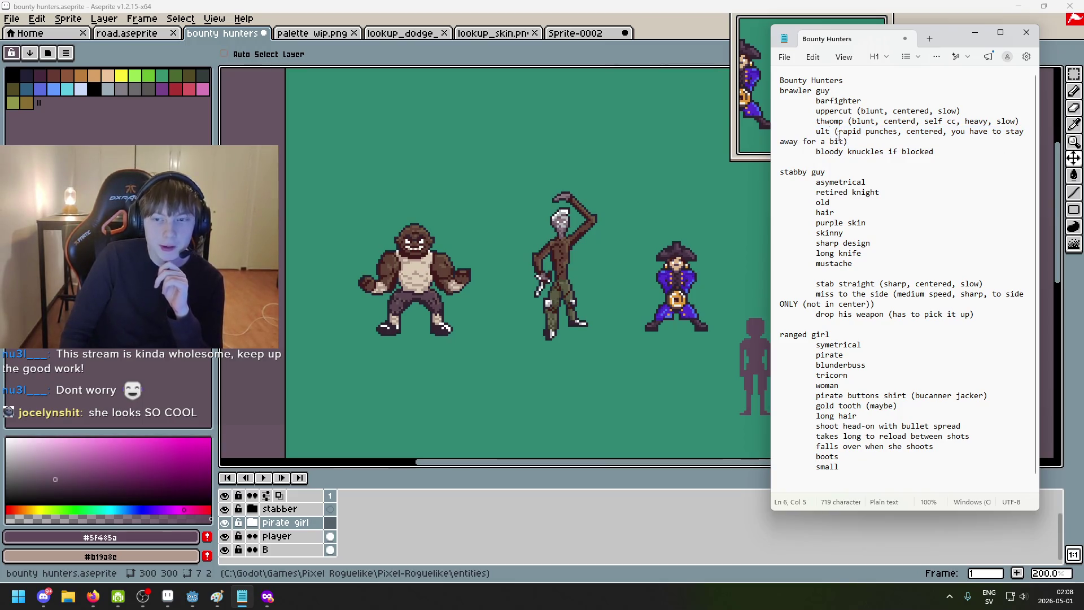
pyautogui.moveTo(834, 131); pyautogui.dragTo(851, 141)
pyautogui.click(855, 140)
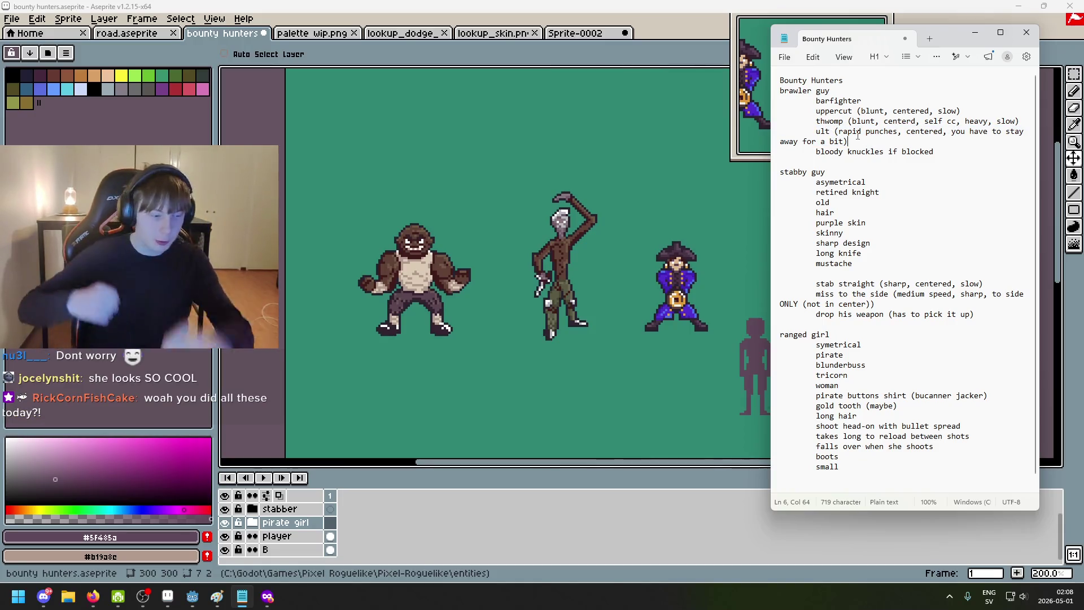
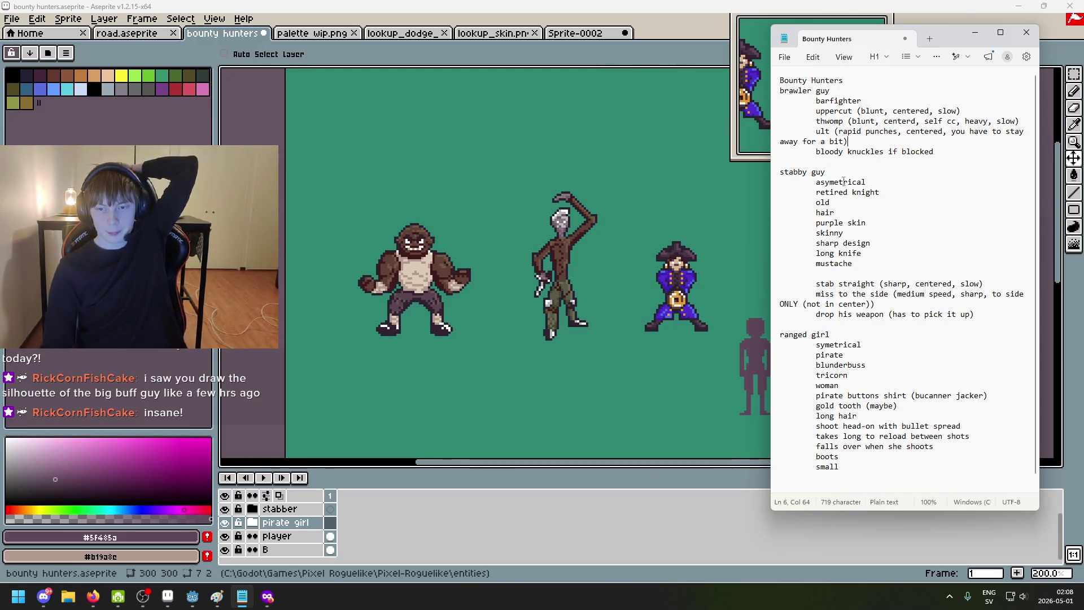
# Step: Read through the retired knight, hair, sharp design and long knife trait lines in the notes
pyautogui.moveTo(815, 177); pyautogui.dragTo(873, 196)
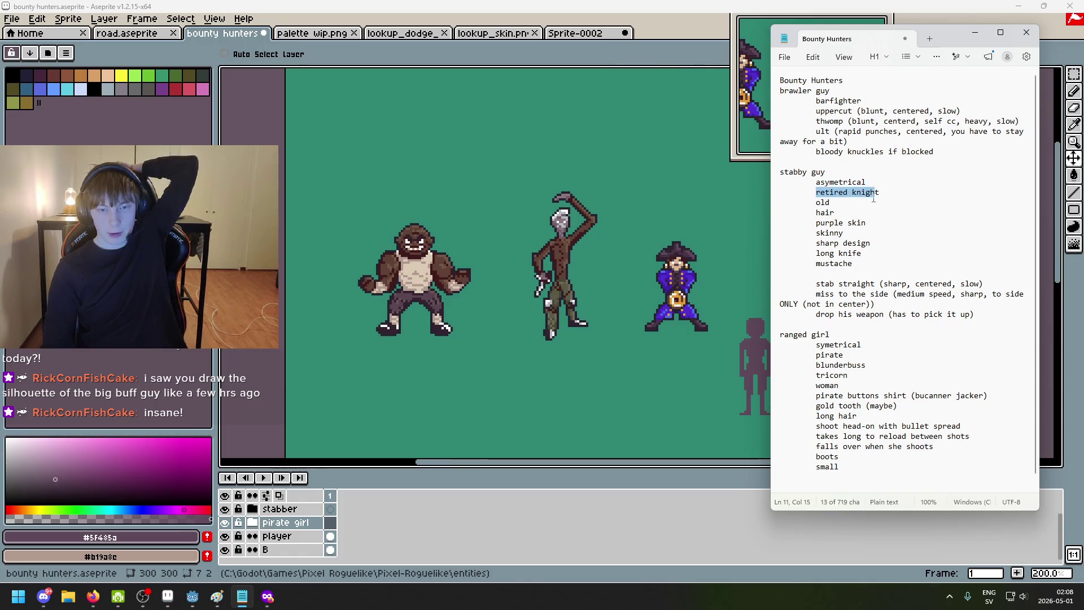
pyautogui.click(831, 202)
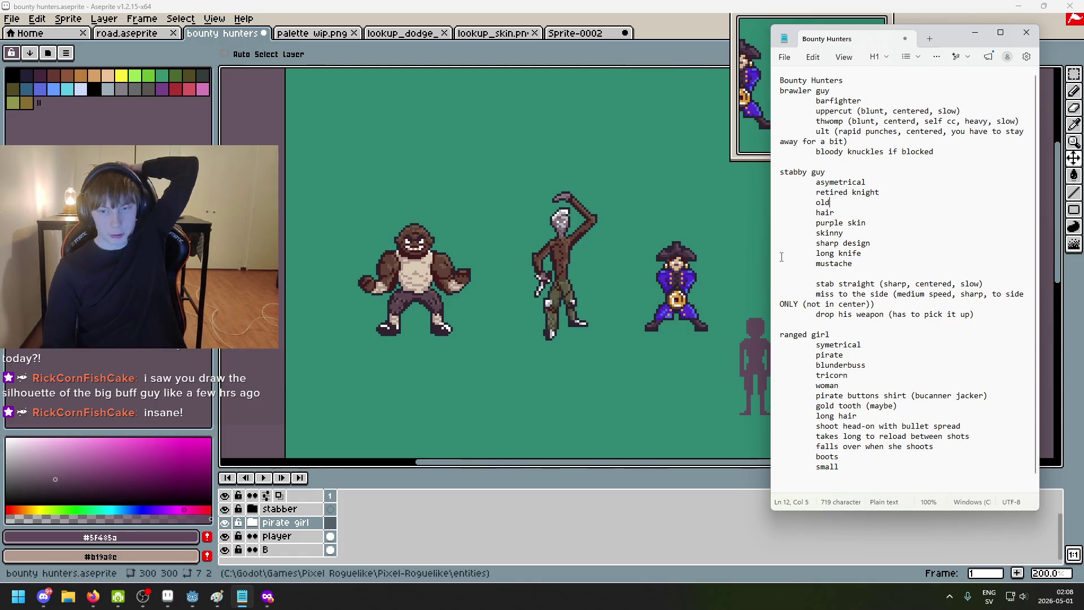
pyautogui.moveTo(811, 210); pyautogui.dragTo(871, 221)
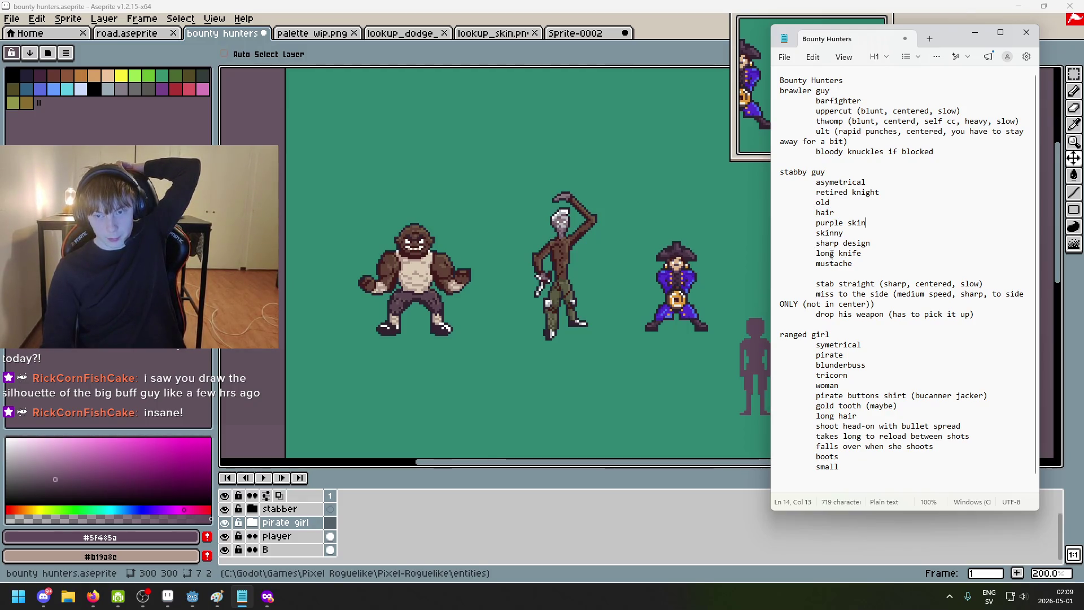
pyautogui.moveTo(826, 244)
pyautogui.mouseDown()
pyautogui.moveTo(864, 253)
pyautogui.moveTo(837, 274)
pyautogui.mouseUp()
pyautogui.click(848, 263)
pyautogui.scroll(-1, 826, 254)
pyautogui.click(890, 271)
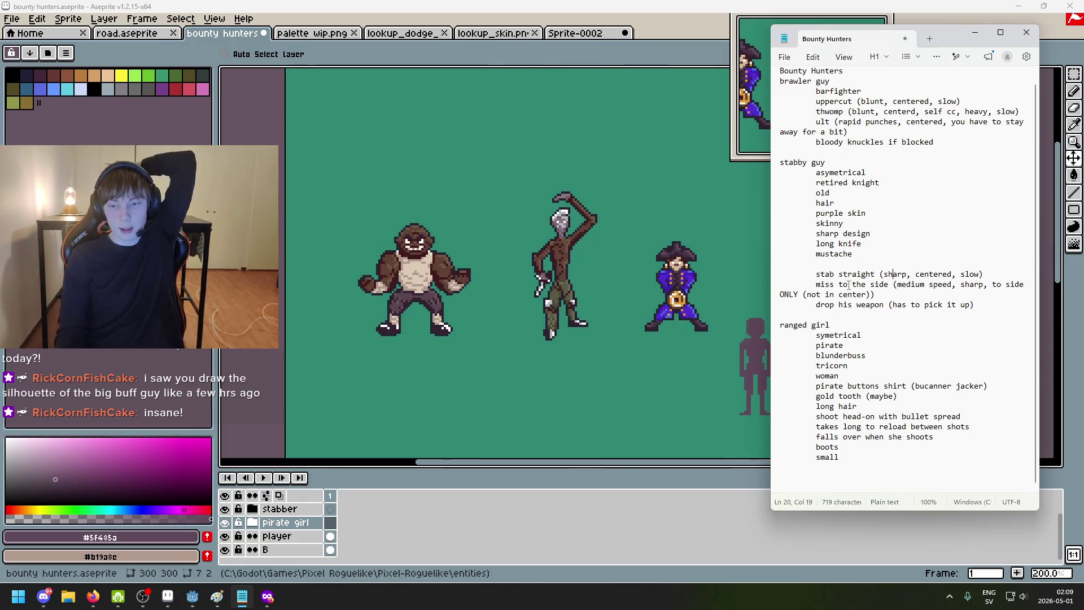
# Step: Review the stabber's miss-to-the-side attack and drop-his-weapon lines, moving down to the ranged girl heading
pyautogui.moveTo(850, 284); pyautogui.dragTo(891, 284)
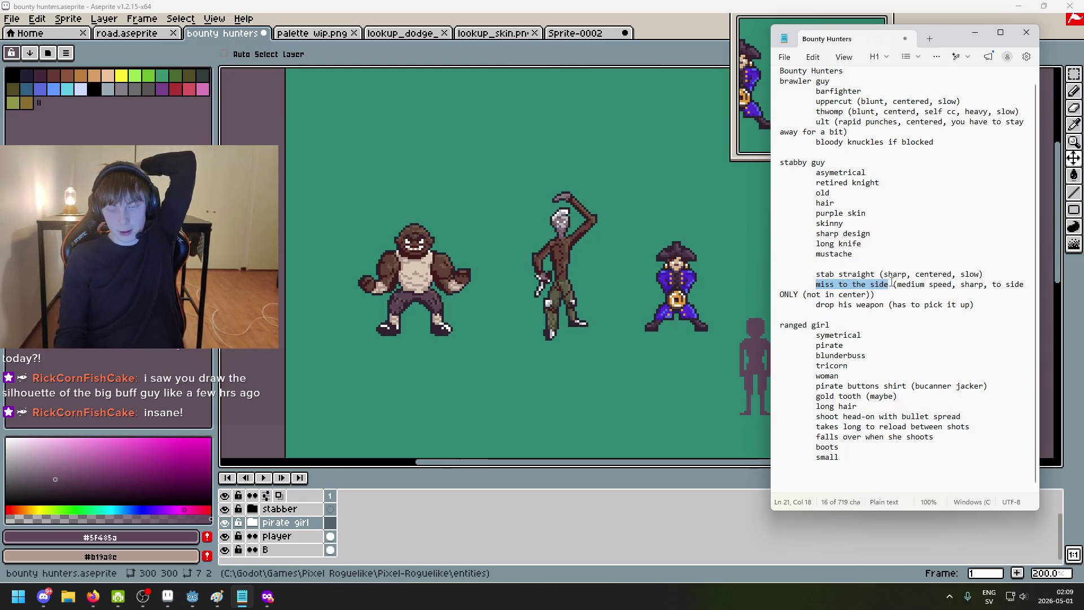
pyautogui.click(839, 284)
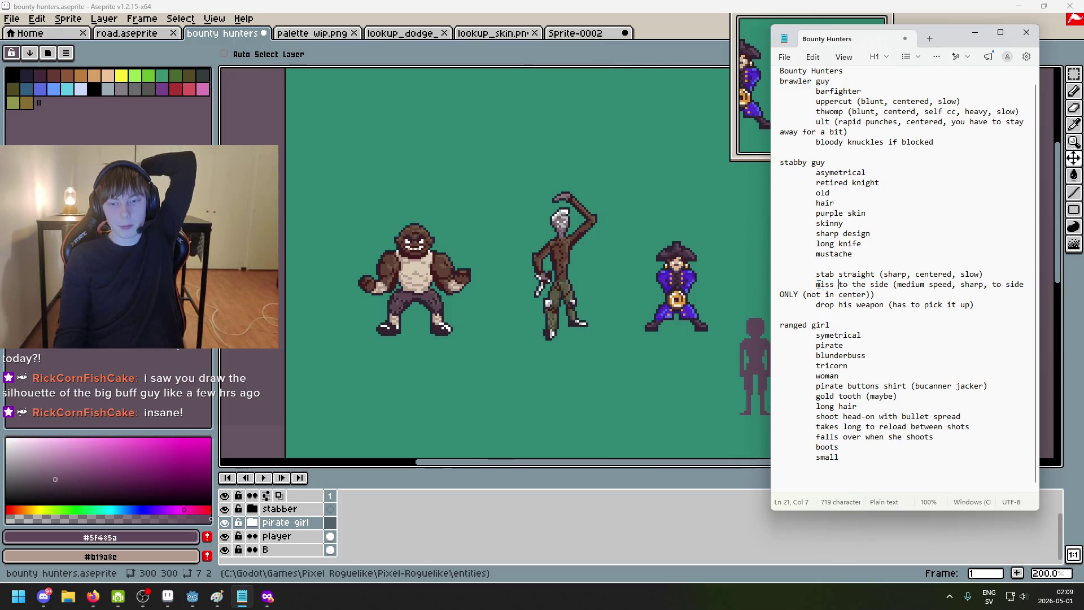
pyautogui.moveTo(889, 284)
pyautogui.mouseDown()
pyautogui.moveTo(816, 284)
pyautogui.moveTo(976, 309)
pyautogui.mouseUp()
pyautogui.click(819, 305)
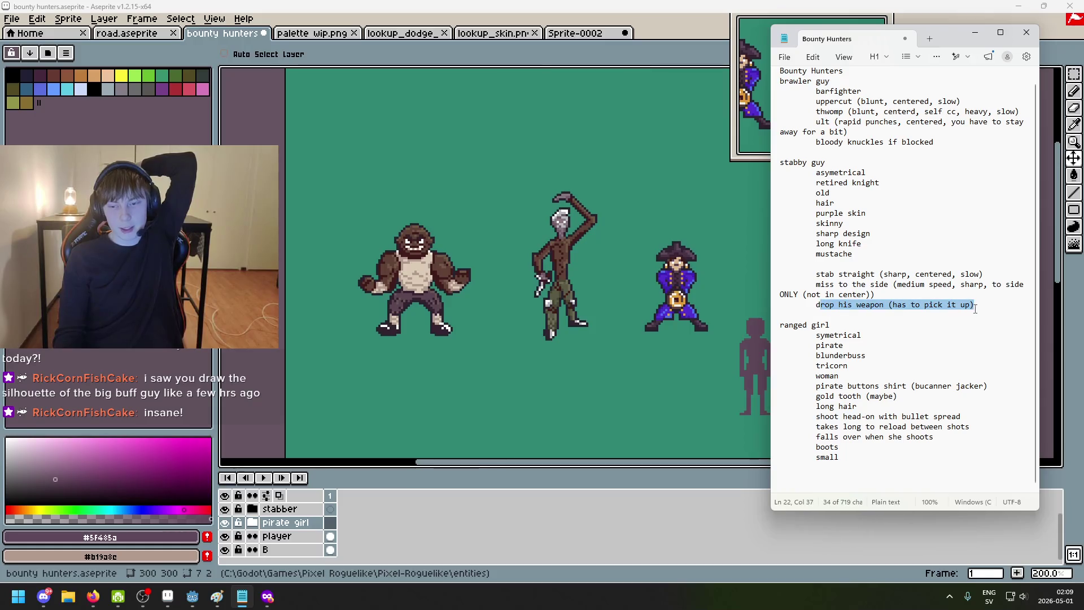
pyautogui.click(819, 306)
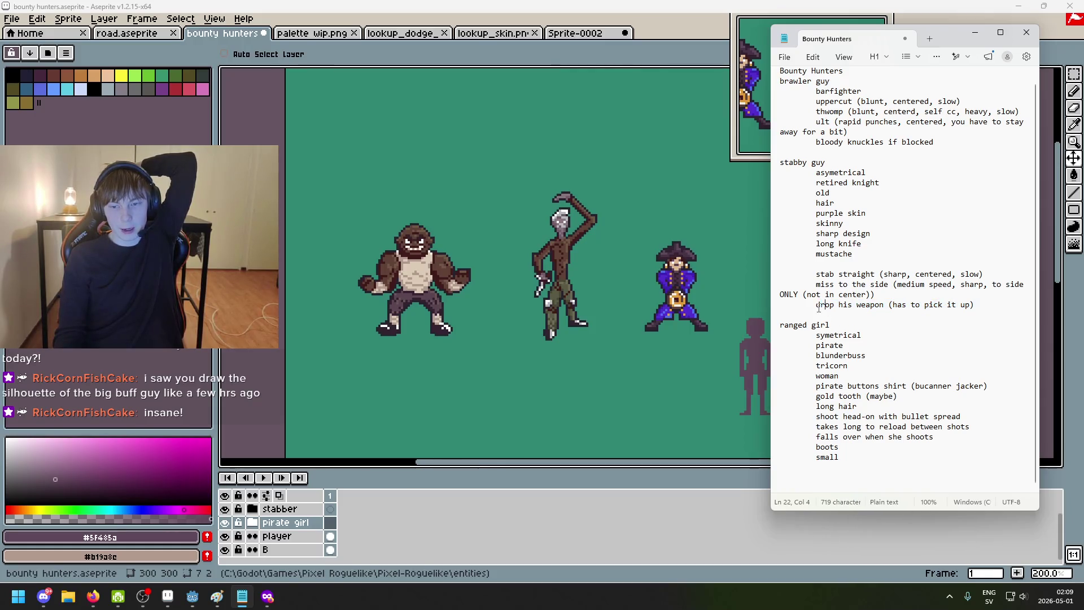
pyautogui.moveTo(944, 296); pyautogui.dragTo(984, 307)
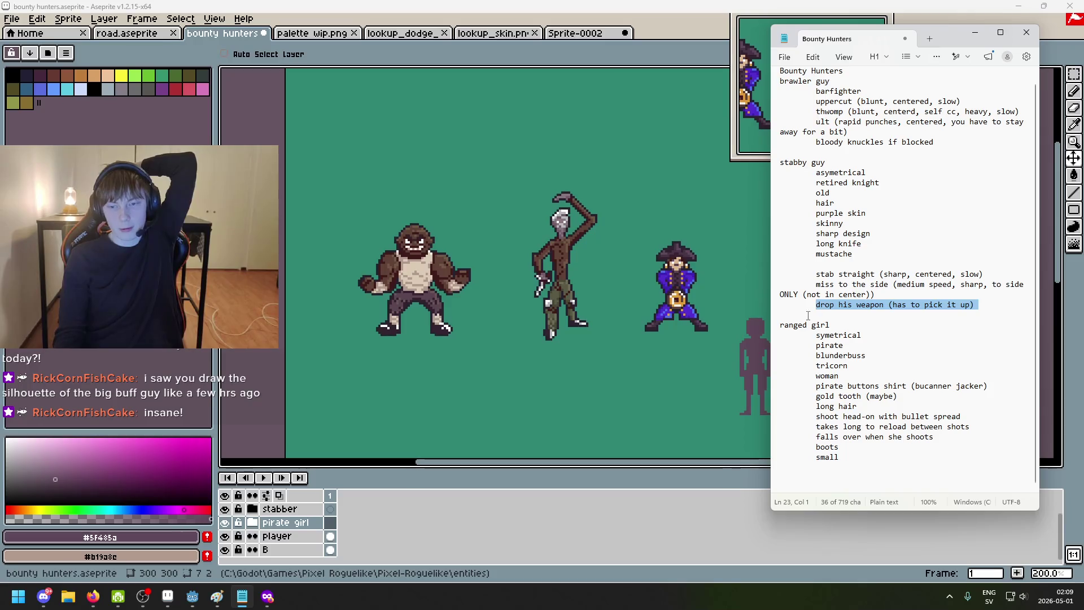
pyautogui.press('Down')
pyautogui.press('End')
# Step: Read the ranged girl's pirate, bullet spread, slow reload and falls-over traits, then put the notes behind the sprite canvas
pyautogui.moveTo(745, 385); pyautogui.dragTo(696, 385)
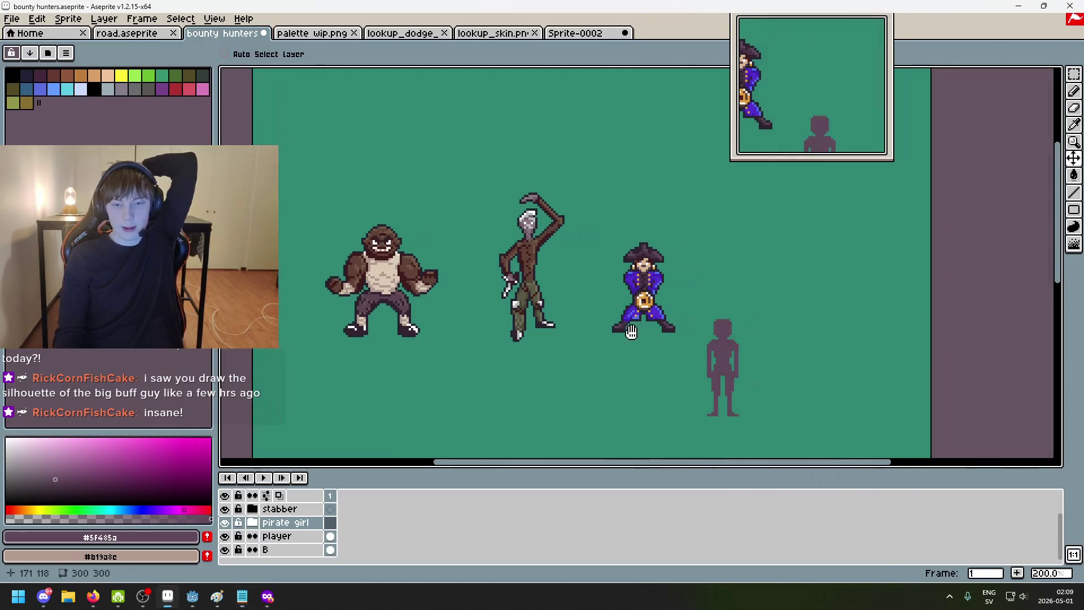
pyautogui.click(242, 596)
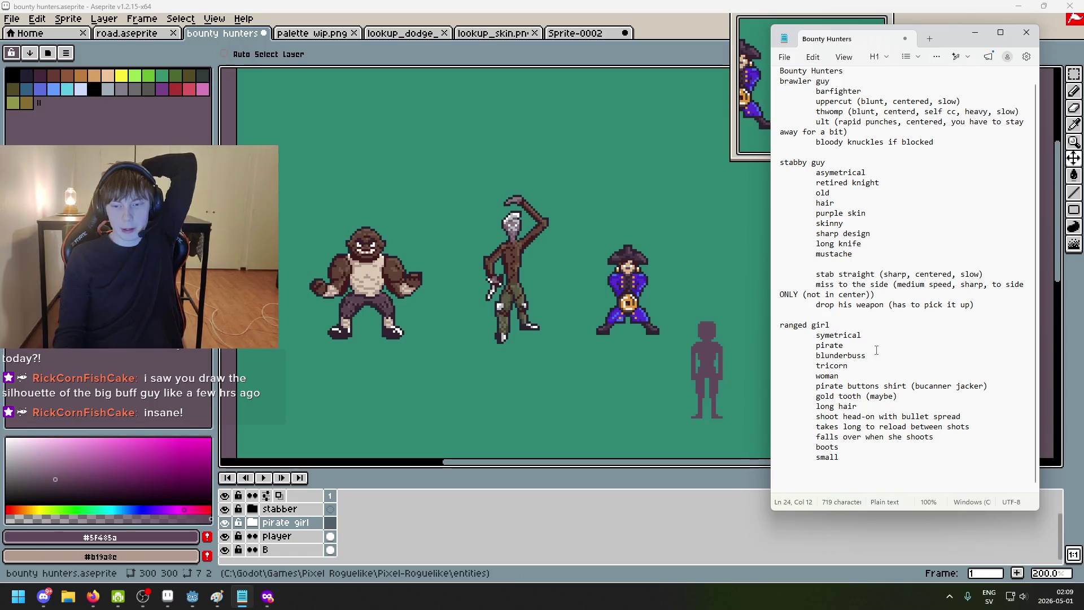
pyautogui.press('Down')
pyautogui.press('Down')
pyautogui.press('Home')
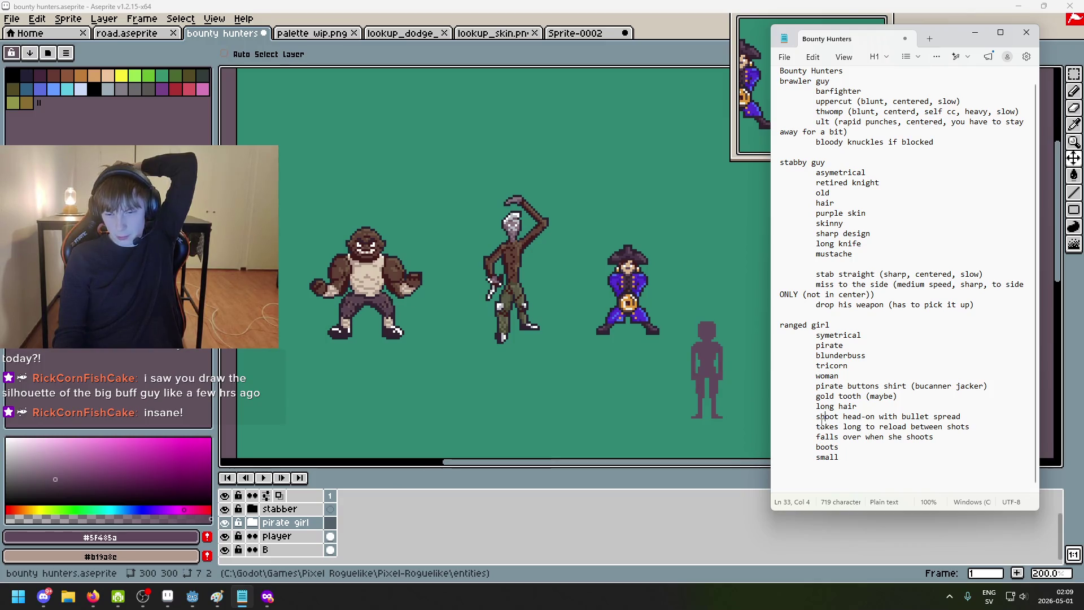
pyautogui.moveTo(816, 415); pyautogui.dragTo(816, 427)
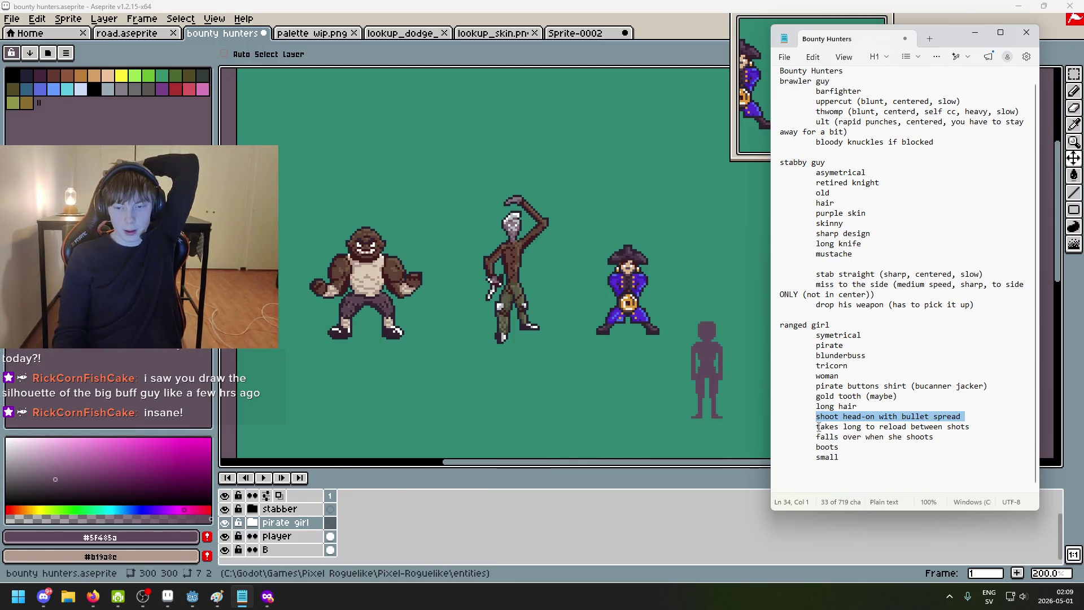
pyautogui.moveTo(813, 423); pyautogui.dragTo(953, 429)
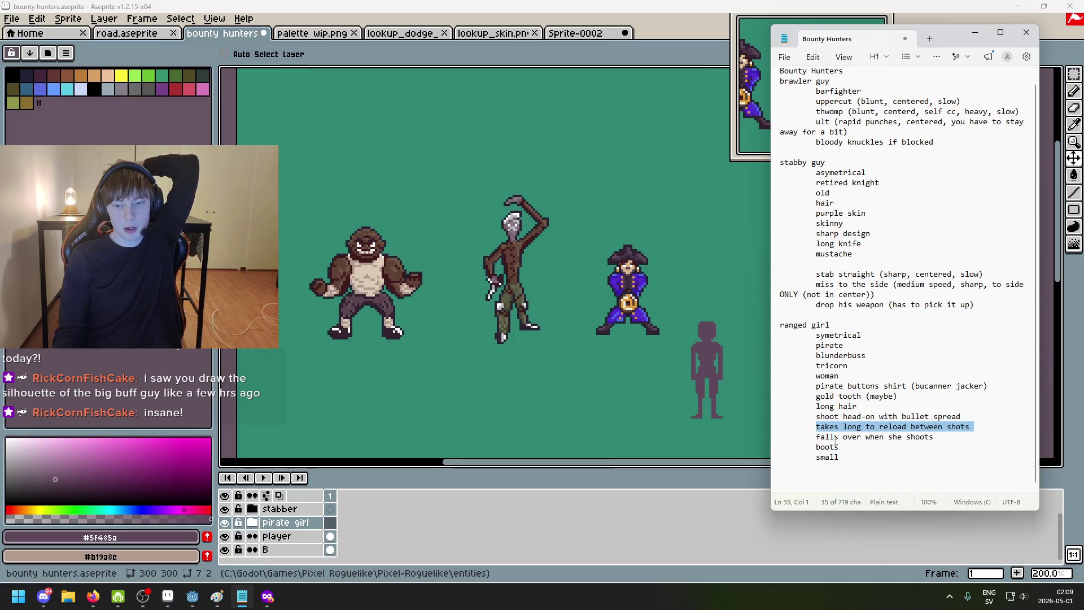
pyautogui.moveTo(824, 437); pyautogui.dragTo(948, 435)
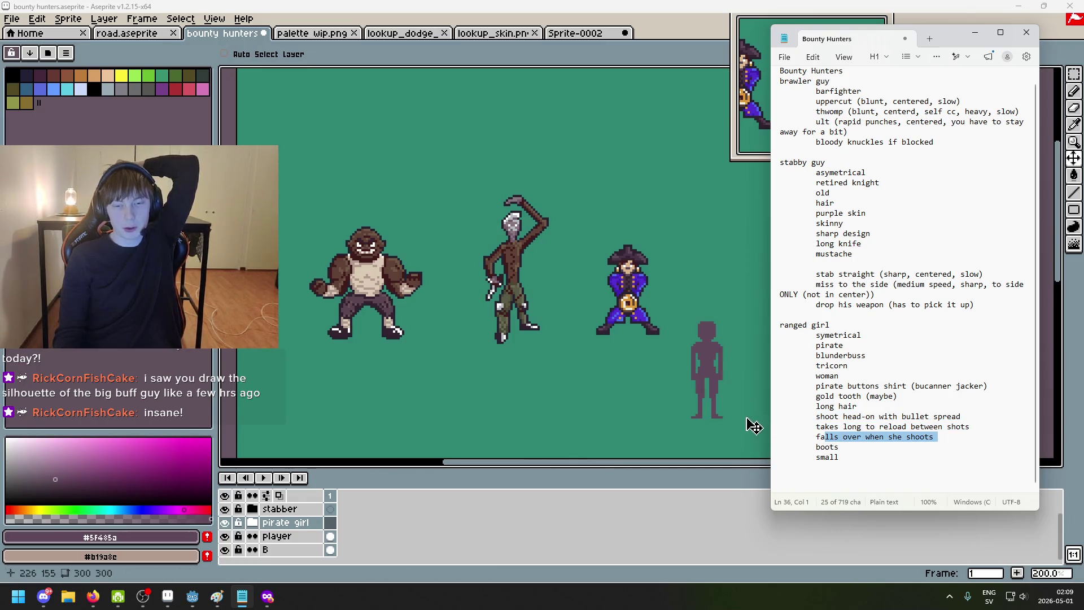
pyautogui.click(826, 438)
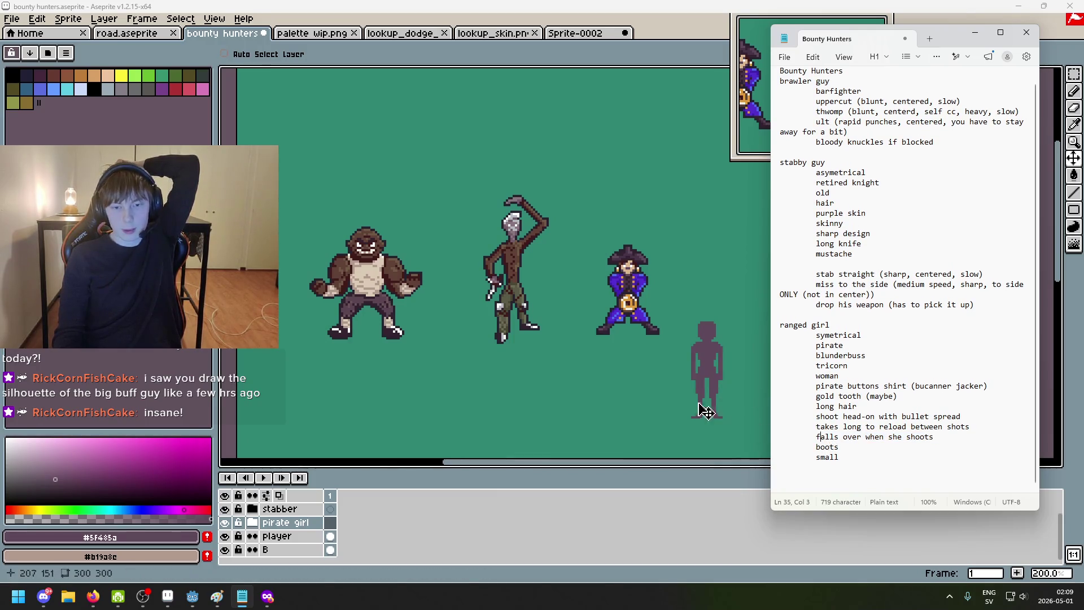
pyautogui.scroll(-1, 673, 369)
pyautogui.scroll(1, 652, 368)
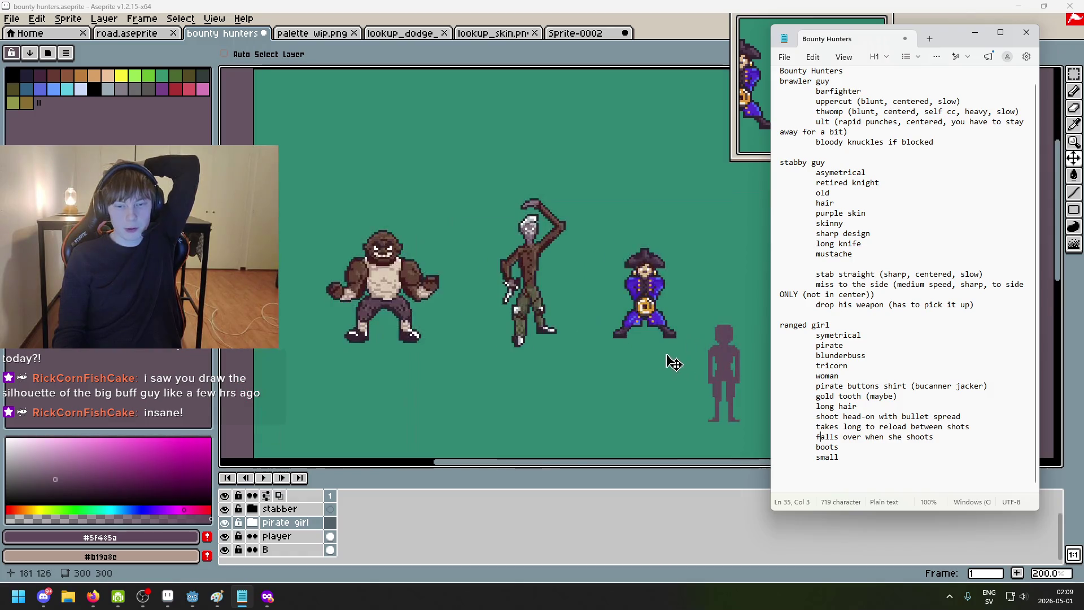
pyautogui.scroll(-1, 646, 321)
pyautogui.scroll(1, 645, 322)
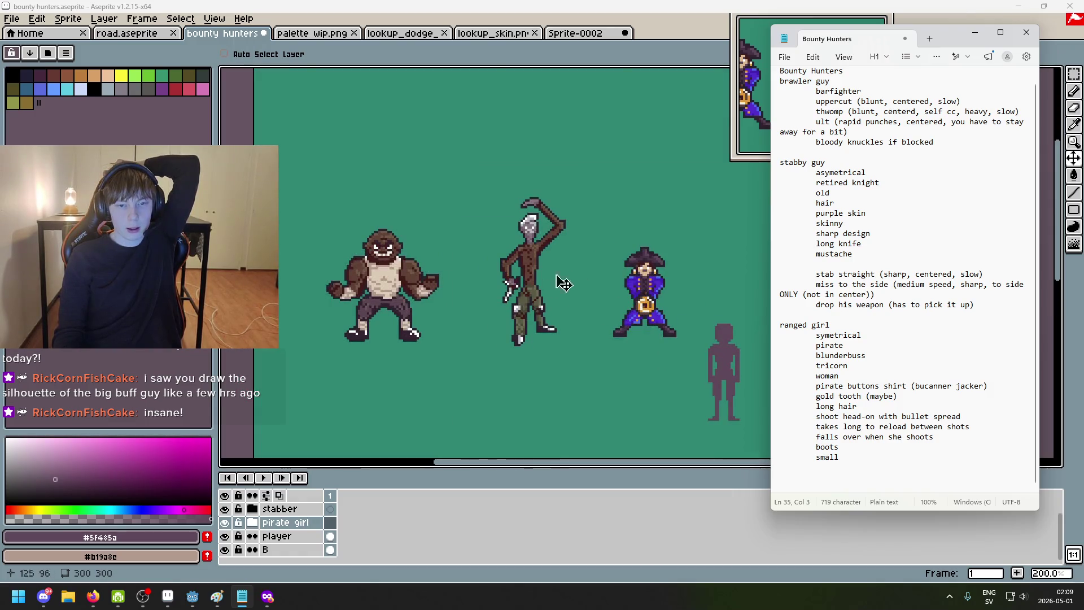
pyautogui.click(479, 321)
pyautogui.scroll(-1, 563, 326)
pyautogui.scroll(1, 563, 326)
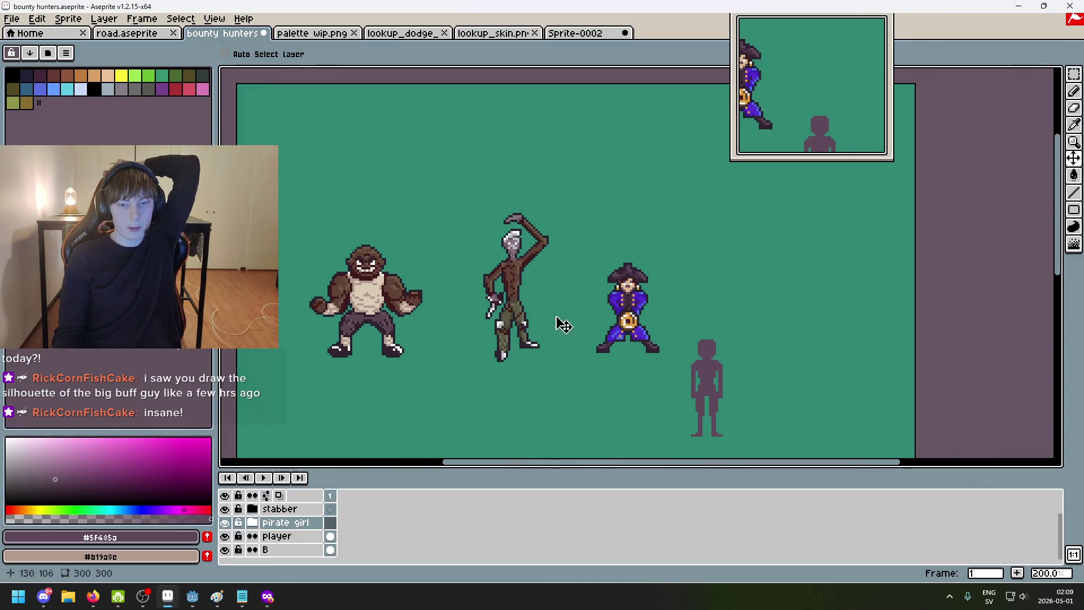
pyautogui.scroll(1, 509, 305)
pyautogui.scroll(-1, 648, 326)
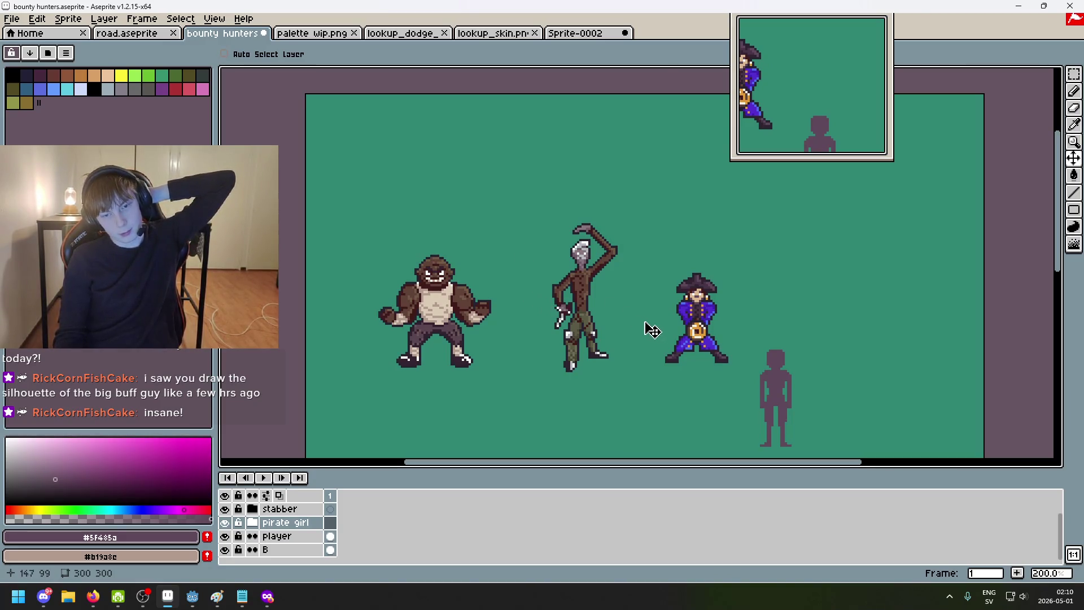
pyautogui.scroll(-1, 621, 404)
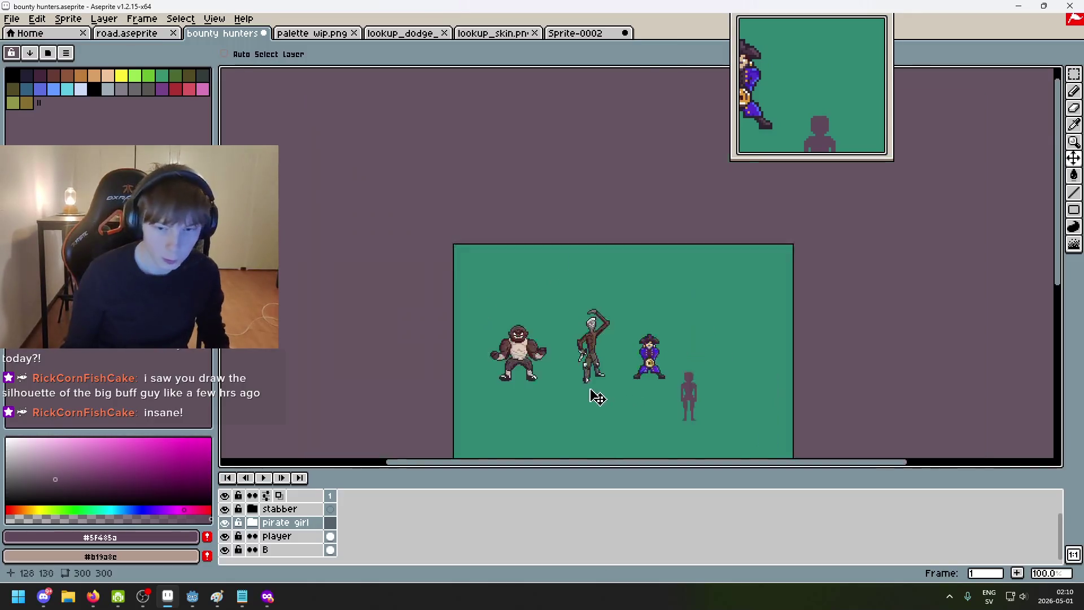
pyautogui.scroll(1, 518, 356)
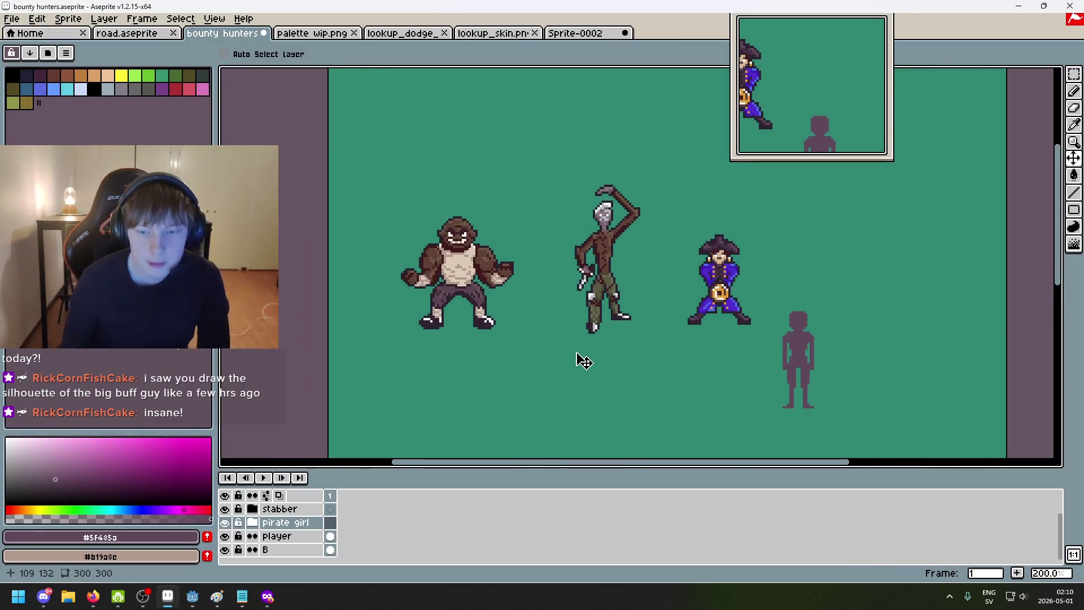
pyautogui.scroll(1, 636, 330)
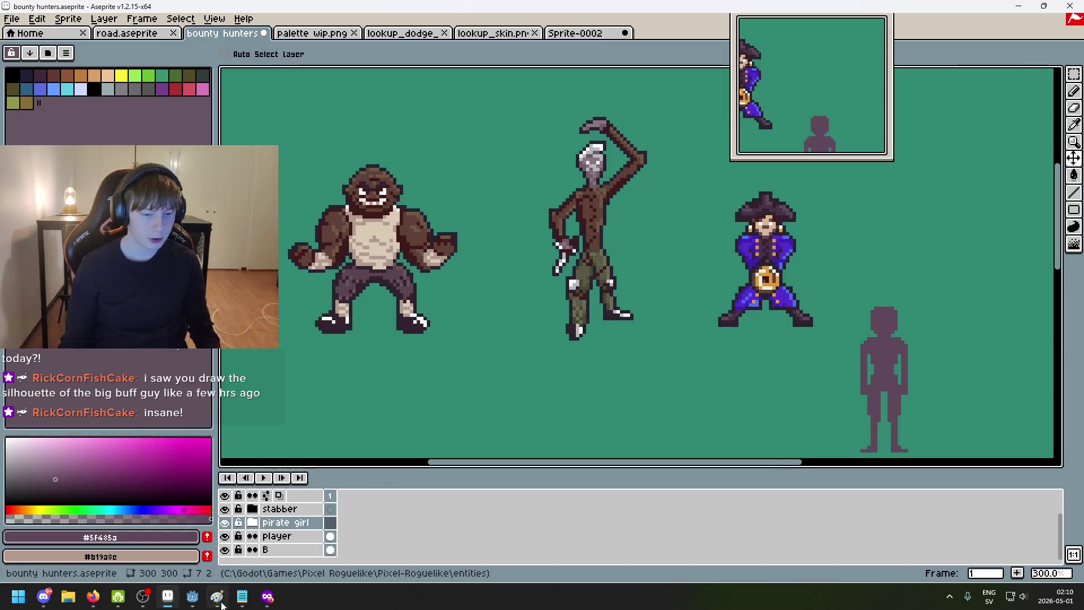
pyautogui.scroll(-1, 464, 438)
# Step: Recentre the bounty hunter sprites on the canvas and switch over to the Godot editor
pyautogui.moveTo(496, 370)
pyautogui.mouseDown()
pyautogui.moveTo(547, 403)
pyautogui.moveTo(513, 377)
pyautogui.mouseUp()
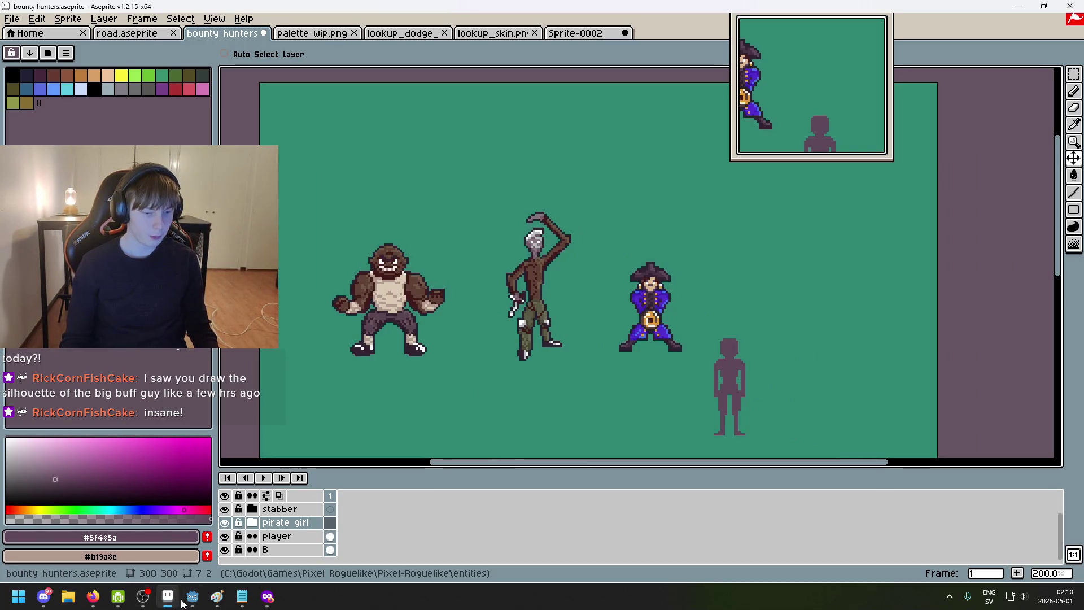
pyautogui.hotkey('alt', 'Tab')
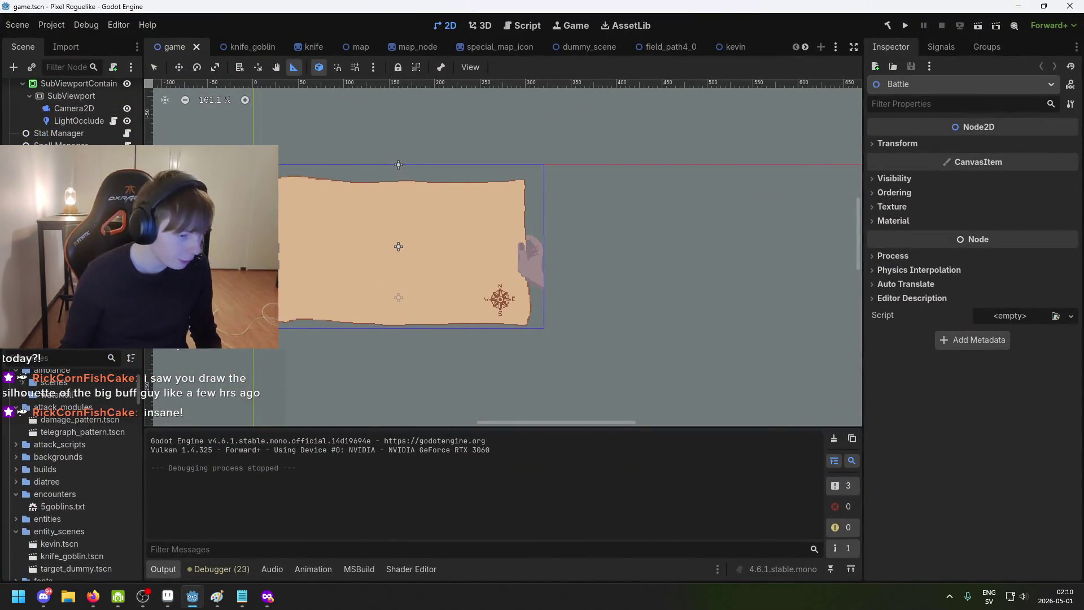
# Step: Inspect the Flesh, BG and FieldRoad sprites, show the sky background and run the project
pyautogui.click(907, 24)
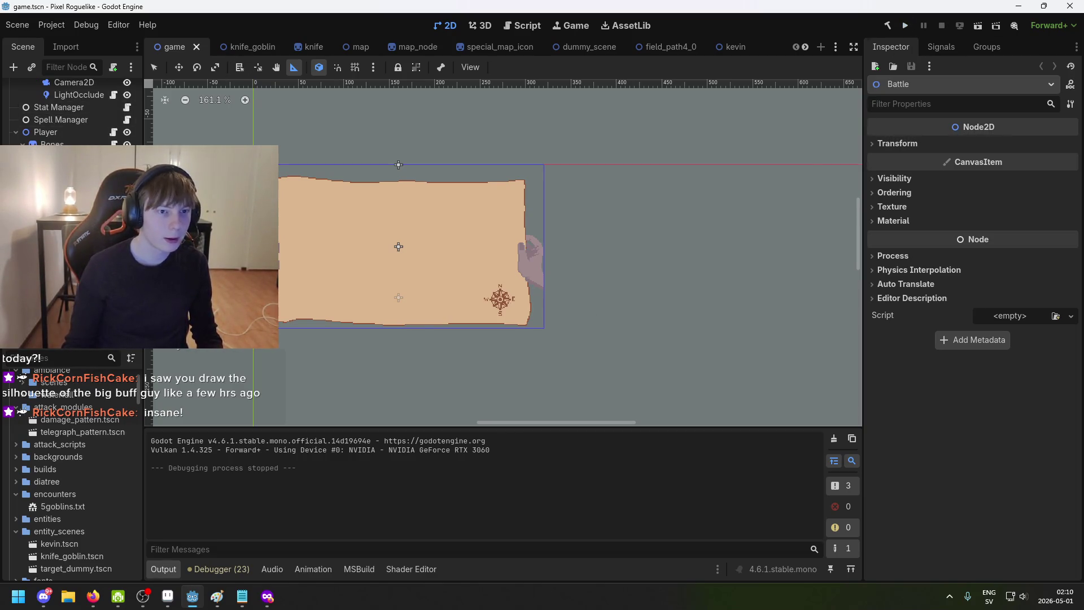
pyautogui.click(77, 212)
pyautogui.scroll(-5, 68, 111)
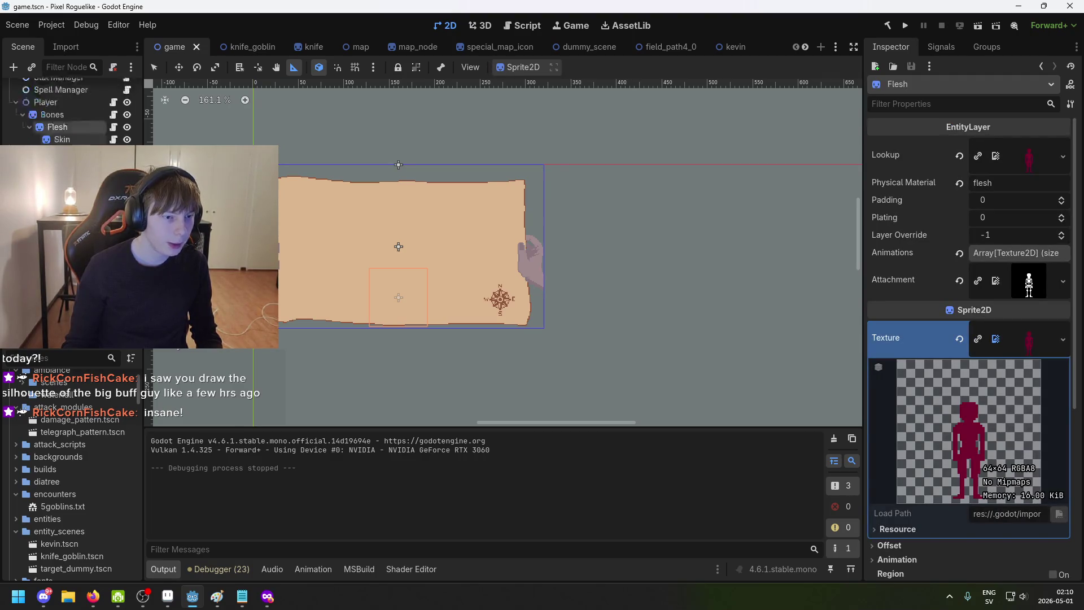
pyautogui.click(533, 315)
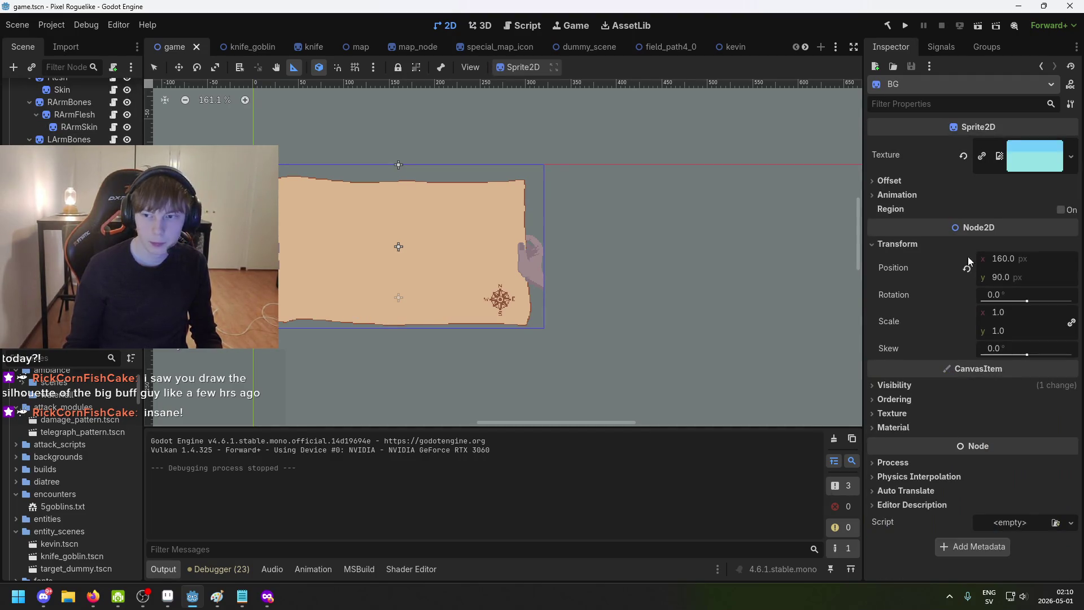
pyautogui.scroll(-2, 69, 111)
pyautogui.click(60, 153)
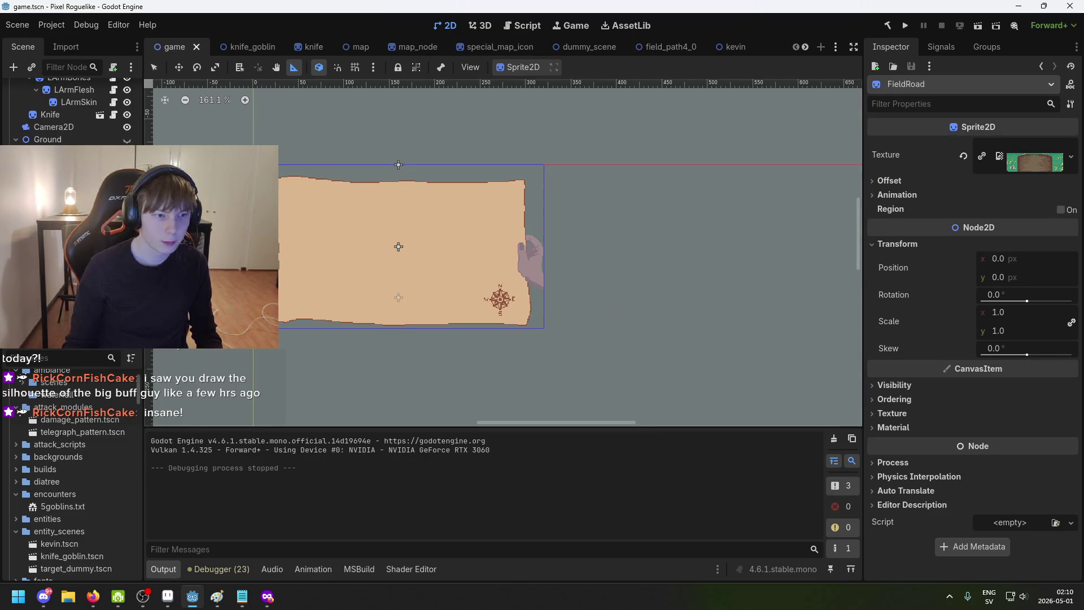
pyautogui.click(128, 151)
pyautogui.click(904, 26)
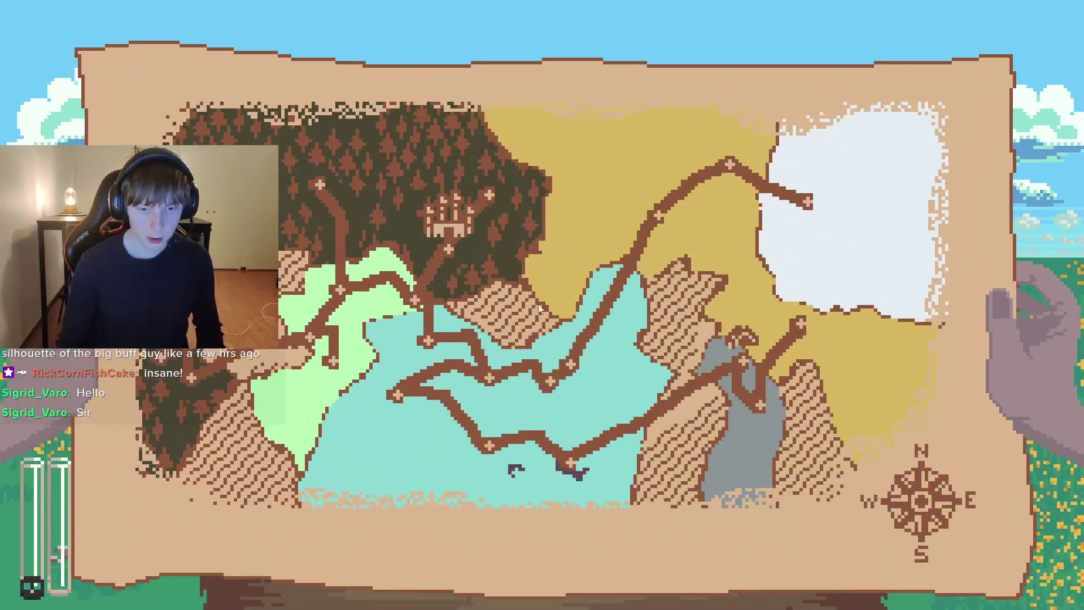
# Step: Enter the goblin battle from the world map, then stop the running game with F8
pyautogui.click(319, 195)
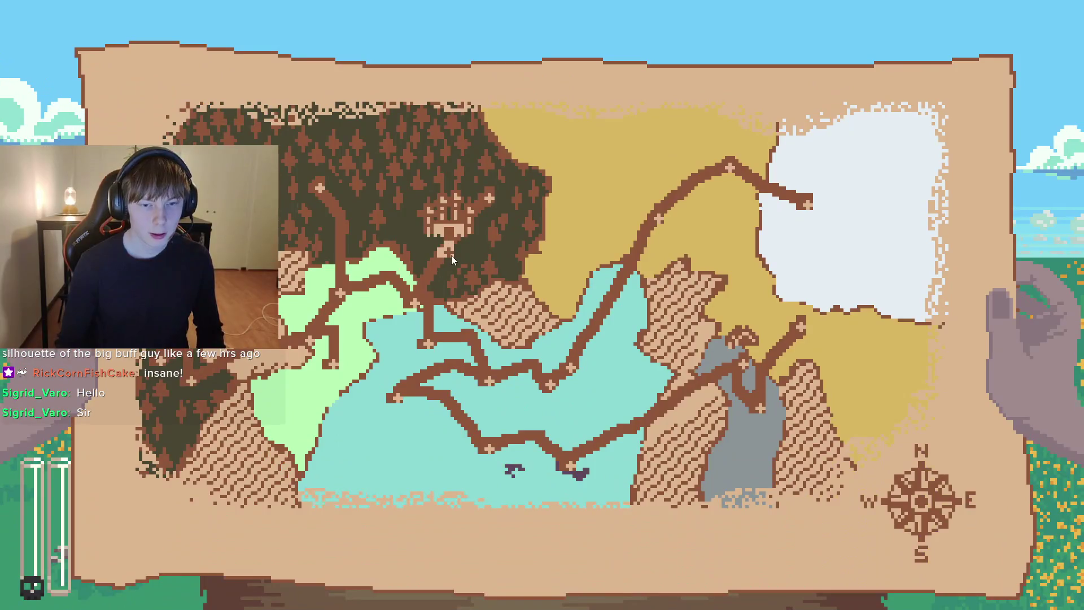
pyautogui.click(327, 362)
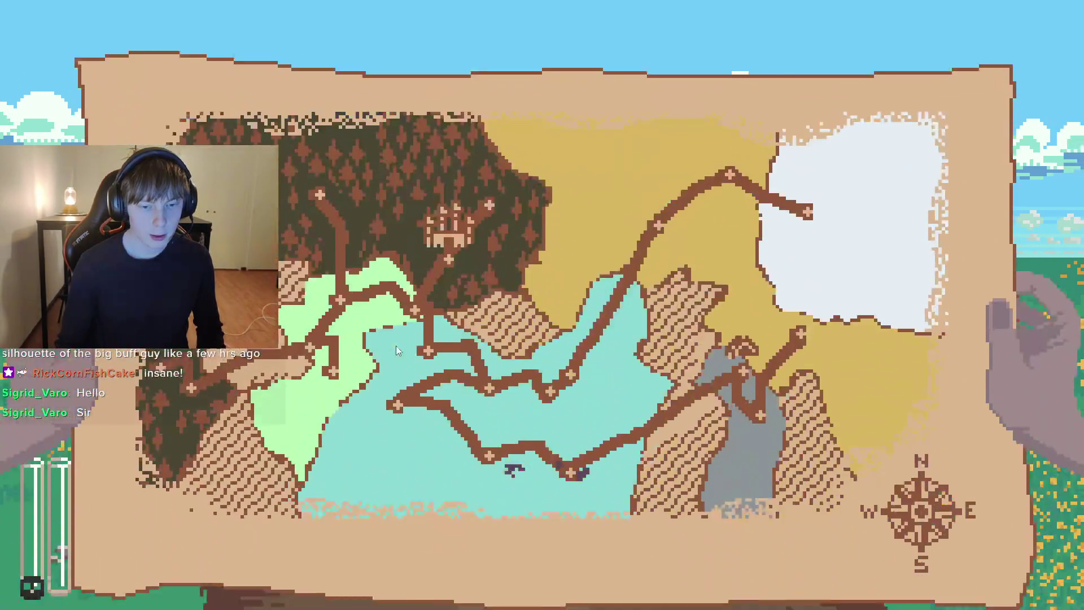
pyautogui.click(330, 207)
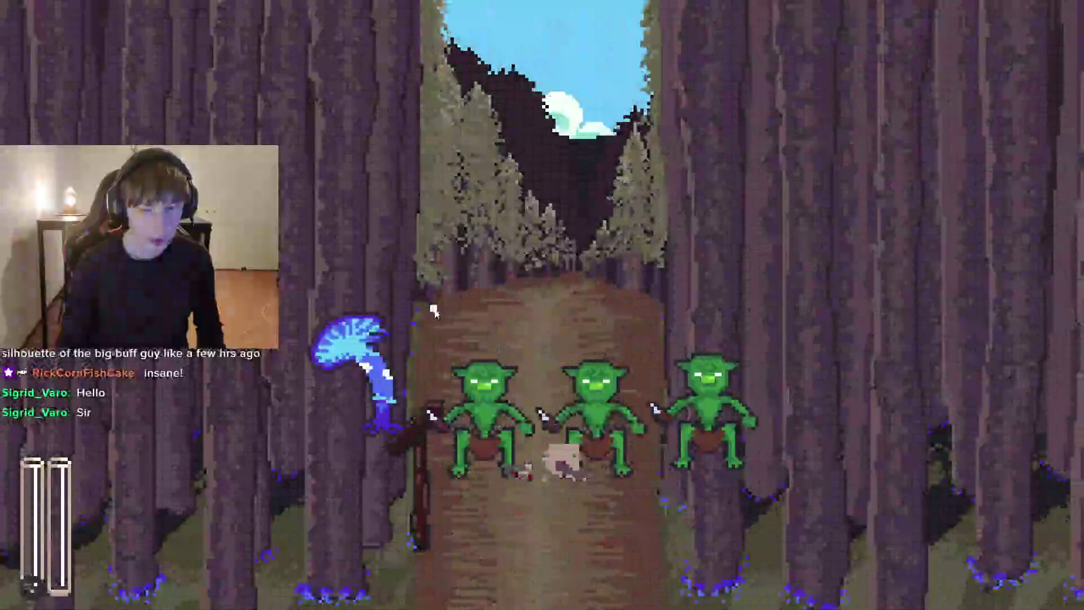
pyautogui.press('F8')
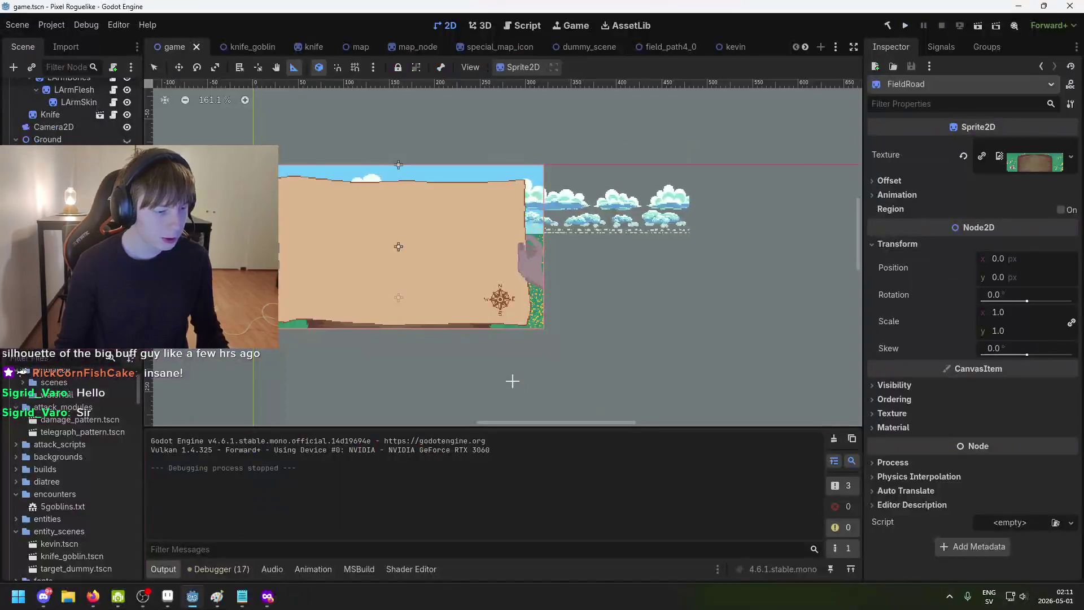
pyautogui.scroll(-2, 503, 365)
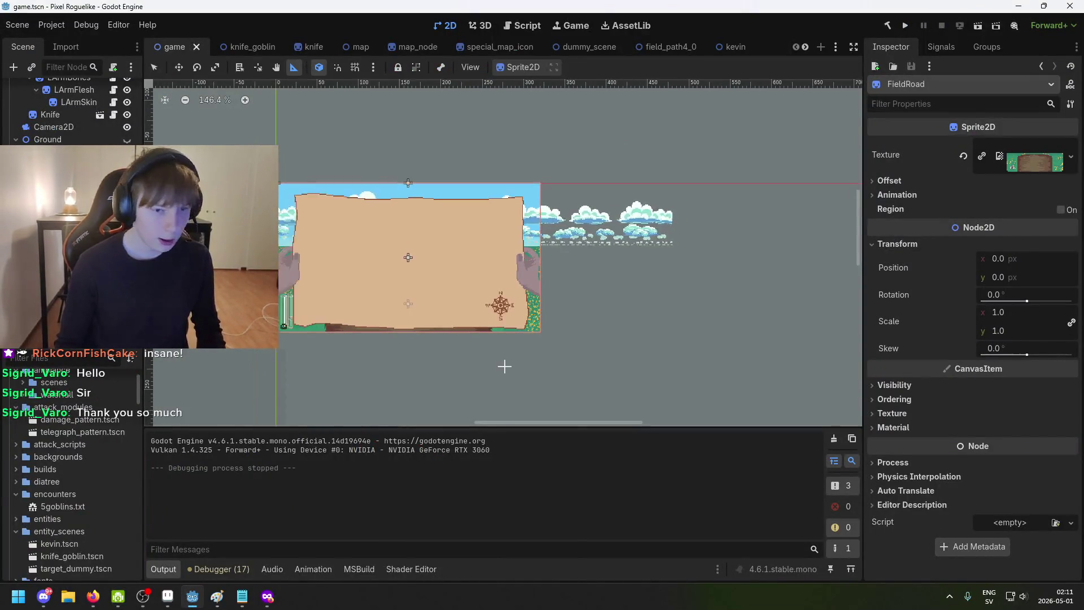
pyautogui.hscroll(-3, 627, 395)
pyautogui.scroll(1, 577, 370)
pyautogui.scroll(1, 576, 371)
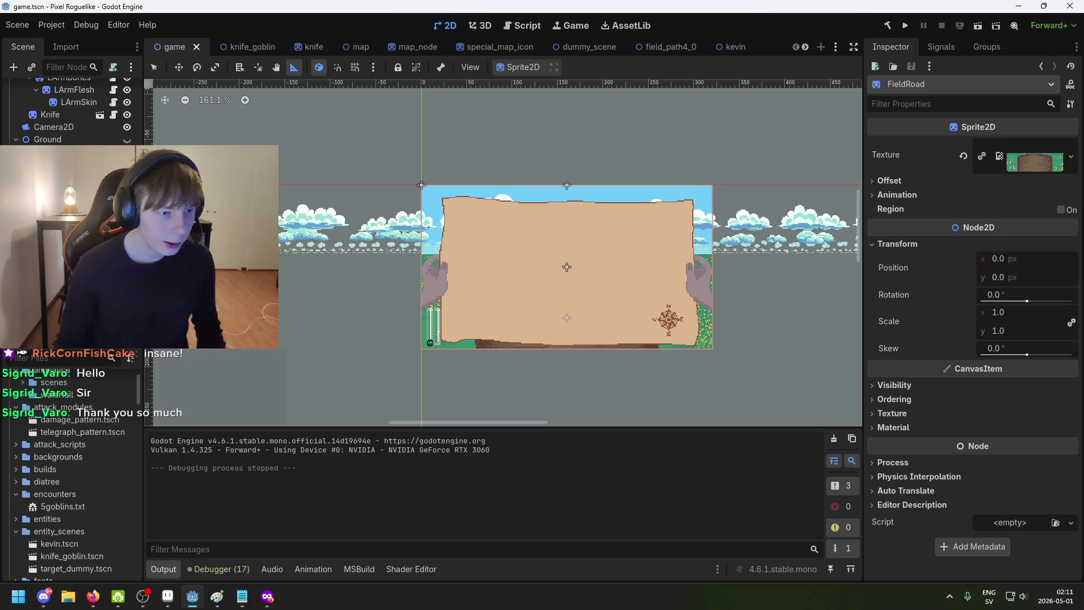
# Step: Hide the cloud background node with H, then save and run the project with F5
pyautogui.press('h')
pyautogui.press('F5')
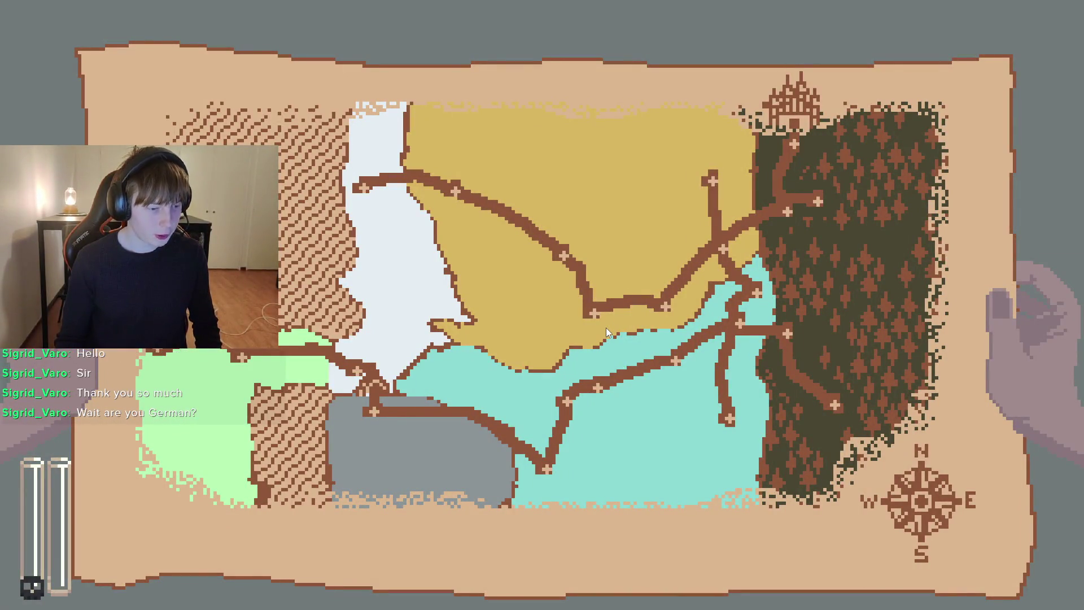
# Step: Dismiss the map, slash back and forth across the three goblins, then quit with F8
pyautogui.click(600, 336)
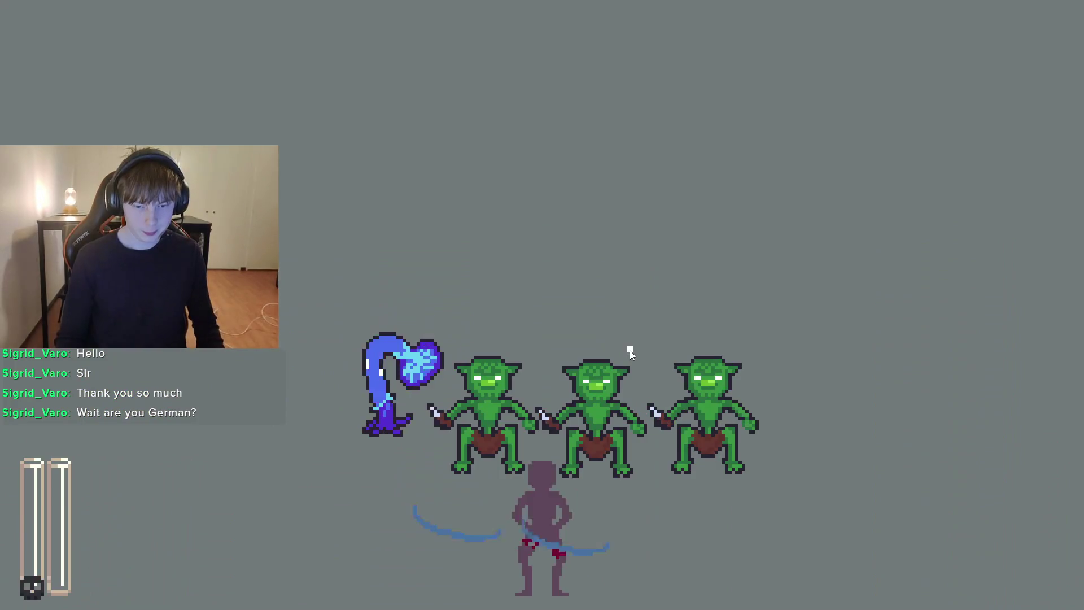
pyautogui.click(699, 366)
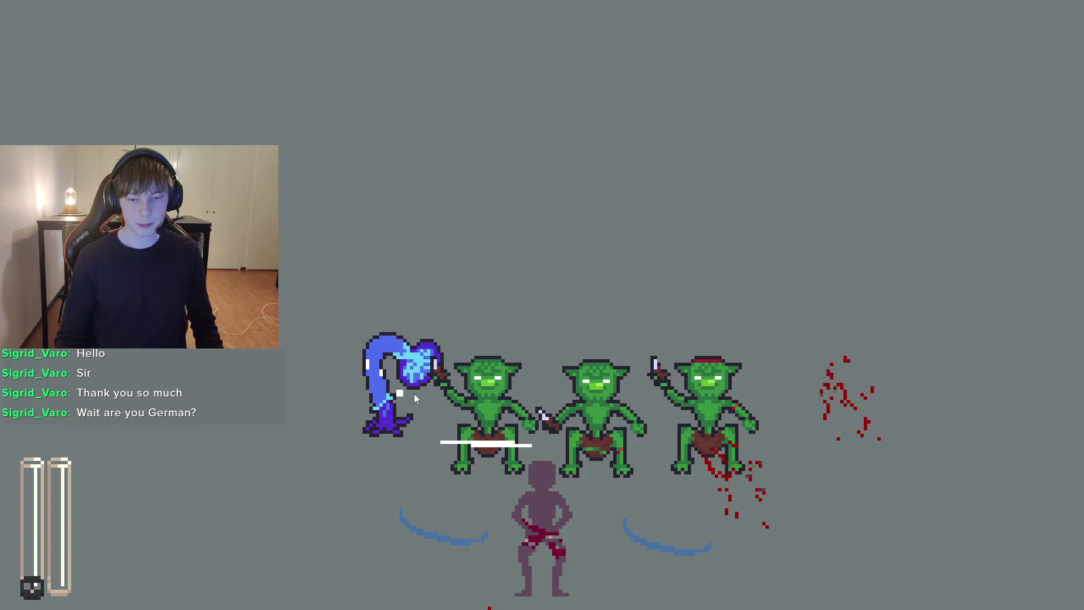
pyautogui.moveTo(703, 270)
pyautogui.mouseDown()
pyautogui.moveTo(440, 410)
pyautogui.moveTo(684, 292)
pyautogui.moveTo(476, 343)
pyautogui.moveTo(650, 311)
pyautogui.mouseUp()
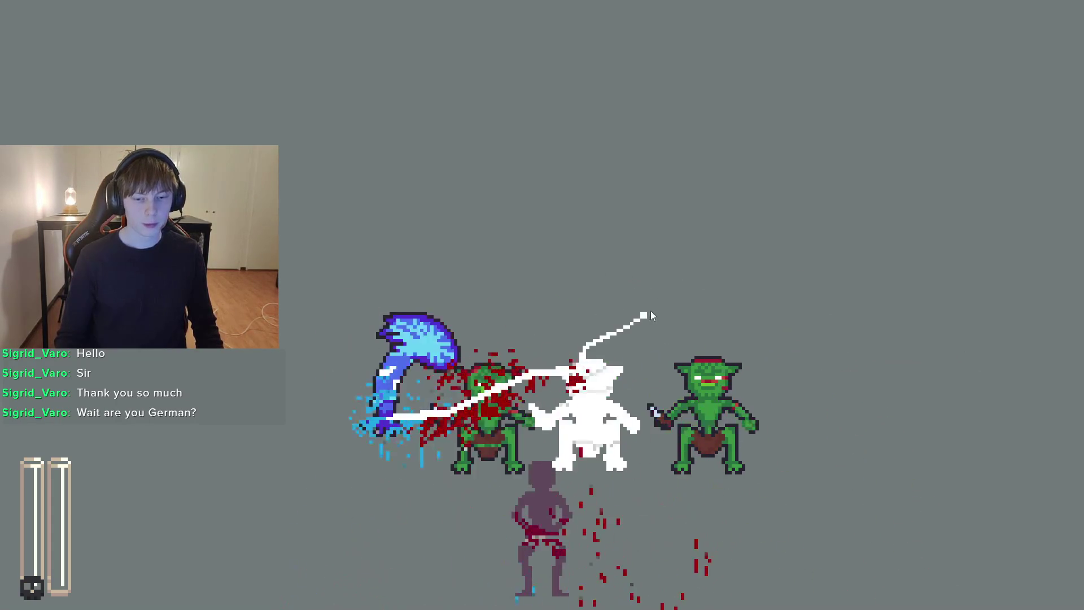
pyautogui.moveTo(710, 296)
pyautogui.mouseDown()
pyautogui.moveTo(314, 386)
pyautogui.moveTo(950, 446)
pyautogui.moveTo(788, 291)
pyautogui.moveTo(555, 489)
pyautogui.mouseUp()
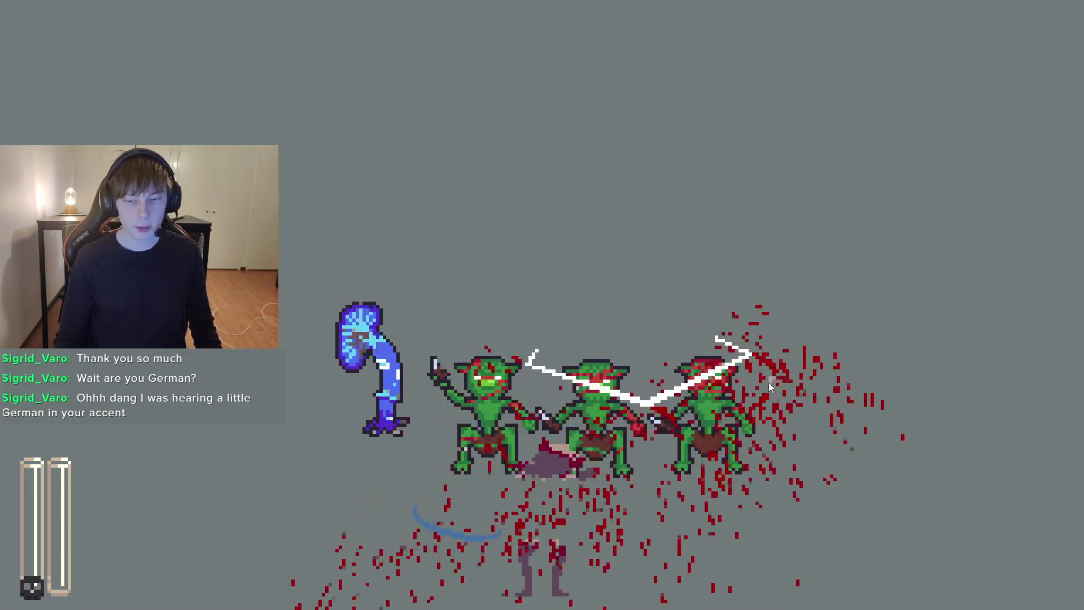
pyautogui.press('F8')
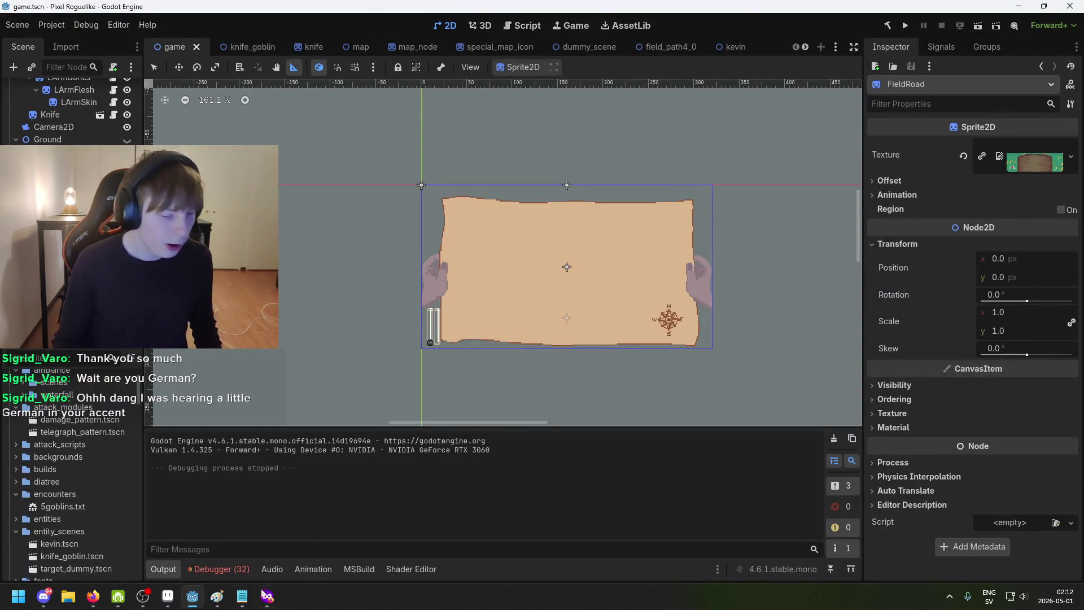
# Step: Bring Aseprite forward, shift the sprite view left and hide the timeline with Tab
pyautogui.click(170, 599)
pyautogui.click(174, 598)
pyautogui.scroll(-2, 587, 395)
pyautogui.scroll(2, 532, 364)
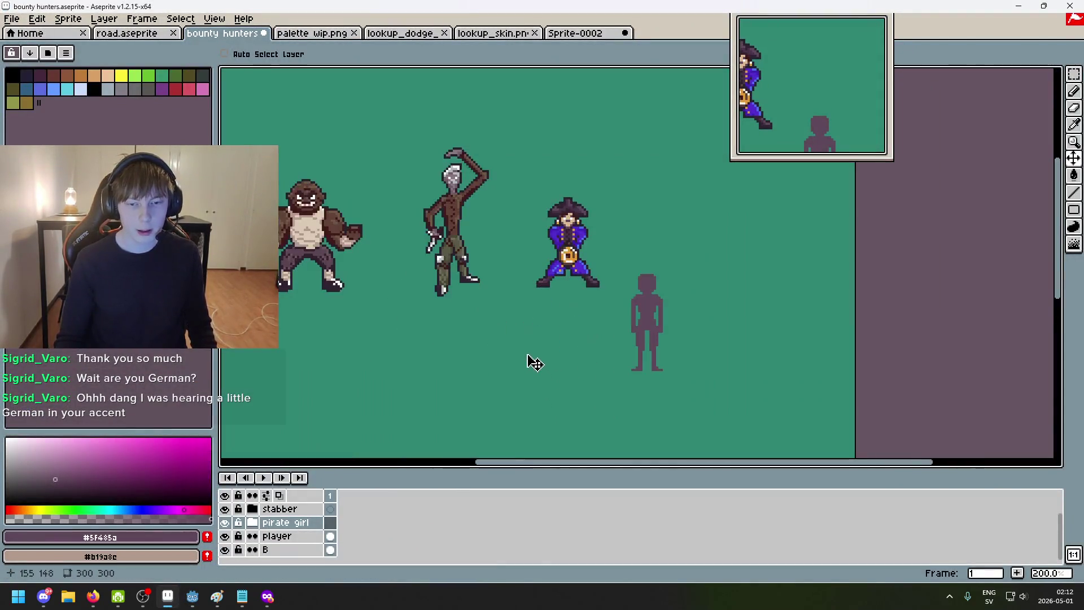
pyautogui.scroll(1, 555, 341)
pyautogui.scroll(-1, 573, 355)
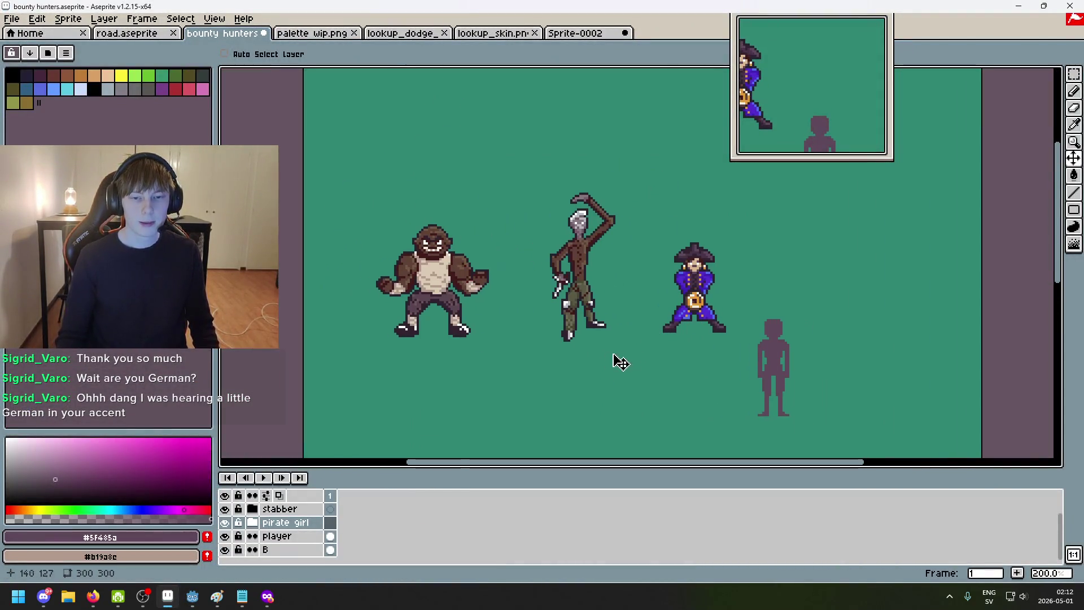
pyautogui.scroll(-1, 617, 359)
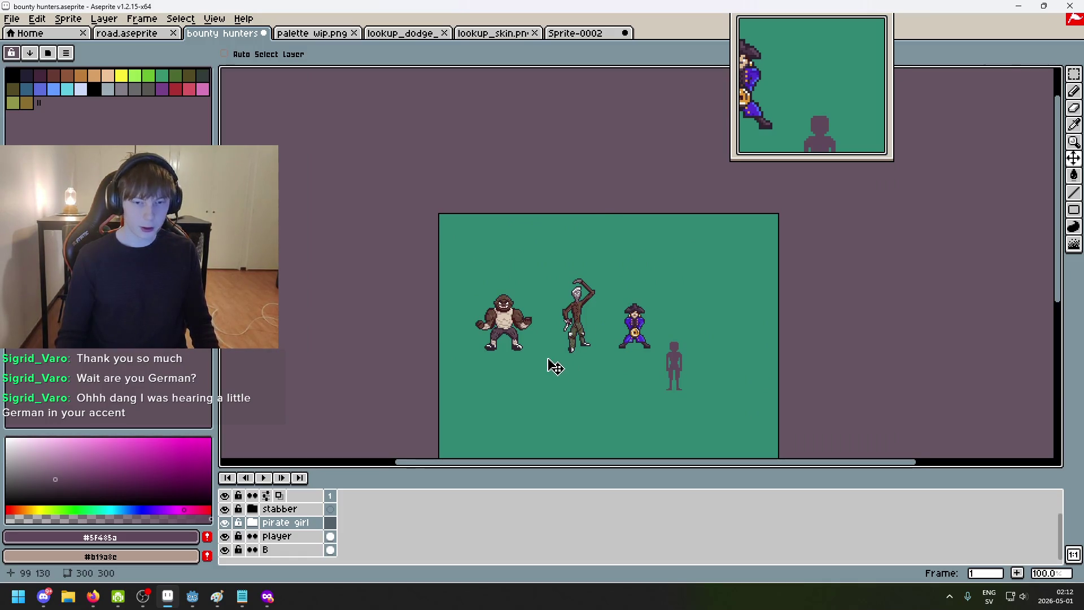
pyautogui.scroll(1, 555, 366)
pyautogui.scroll(-1, 670, 402)
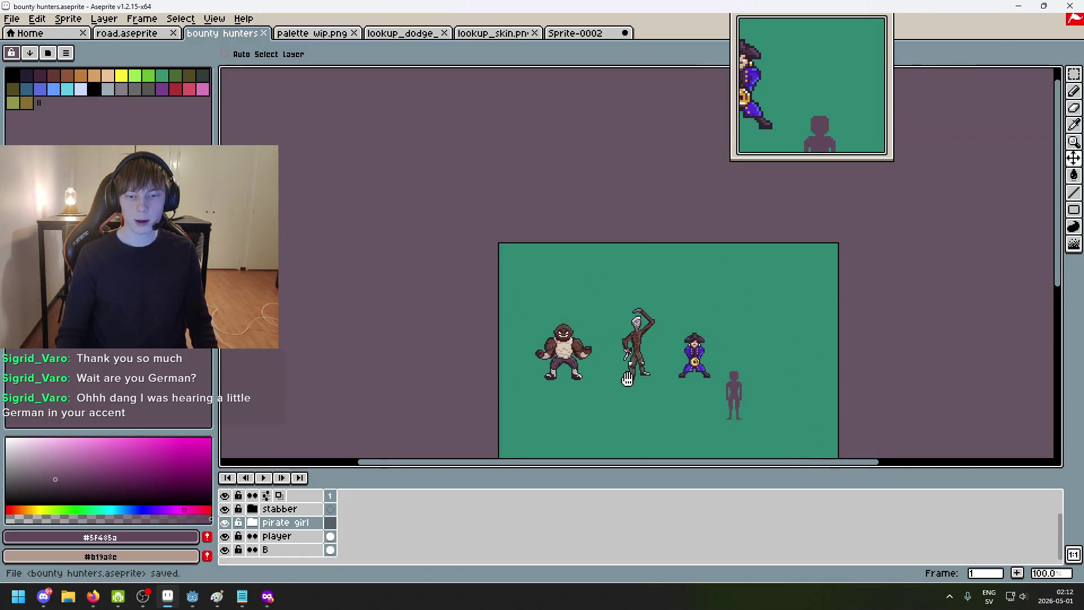
pyautogui.scroll(1, 669, 398)
pyautogui.moveTo(672, 395); pyautogui.dragTo(616, 389)
pyautogui.scroll(-1, 618, 396)
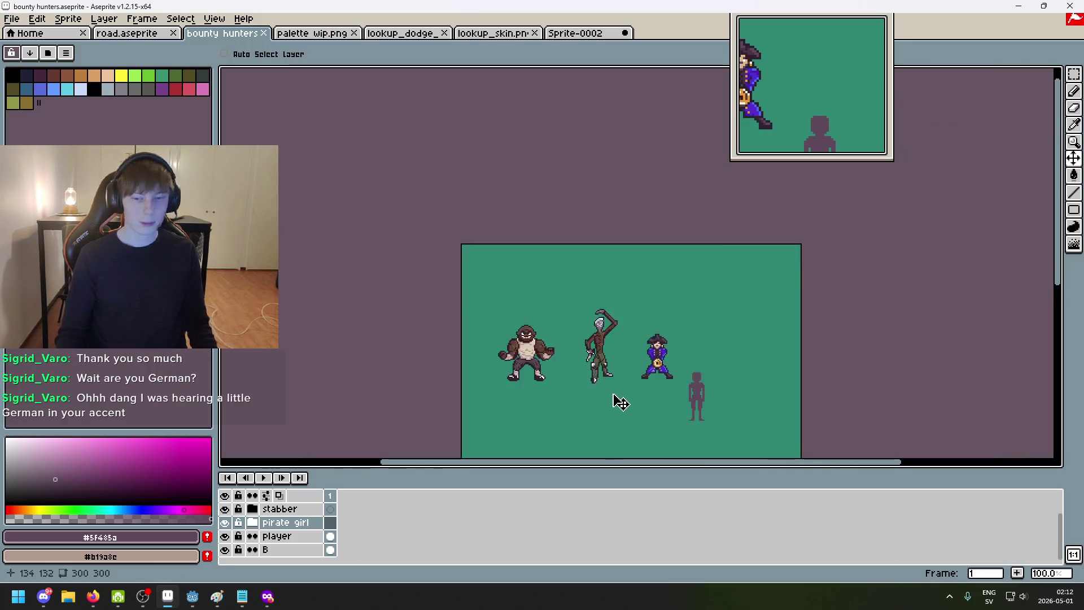
pyautogui.scroll(1, 524, 411)
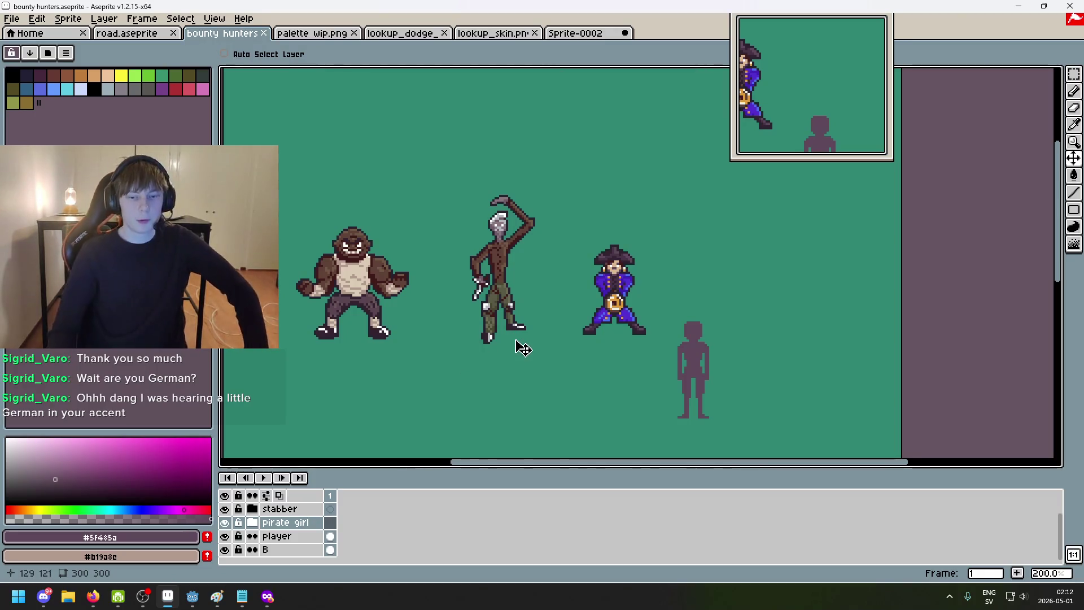
pyautogui.scroll(-2, 524, 343)
pyautogui.scroll(2, 547, 344)
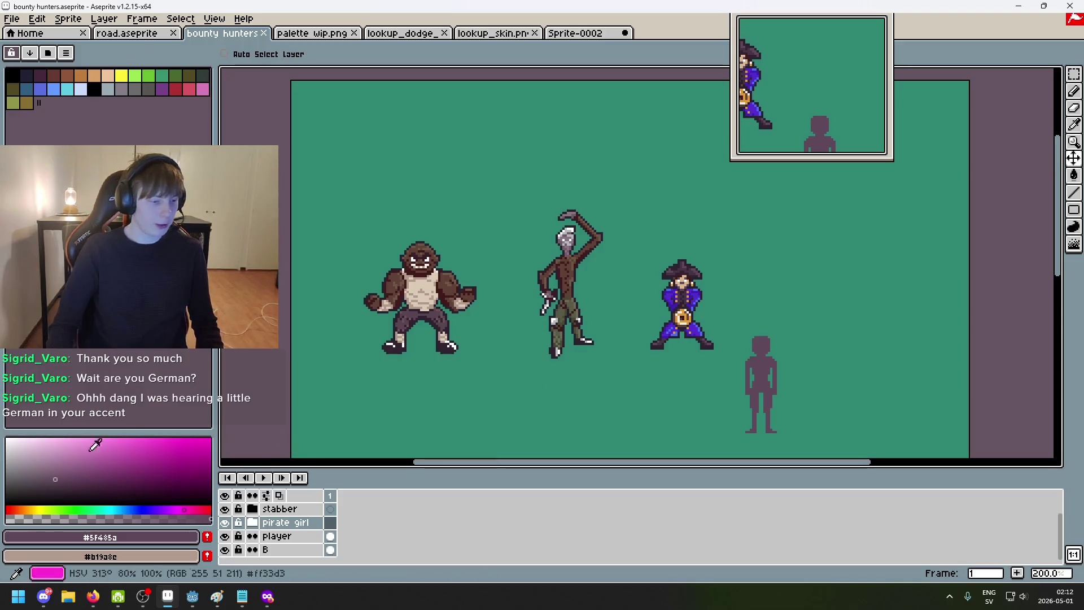
pyautogui.scroll(-1, 461, 381)
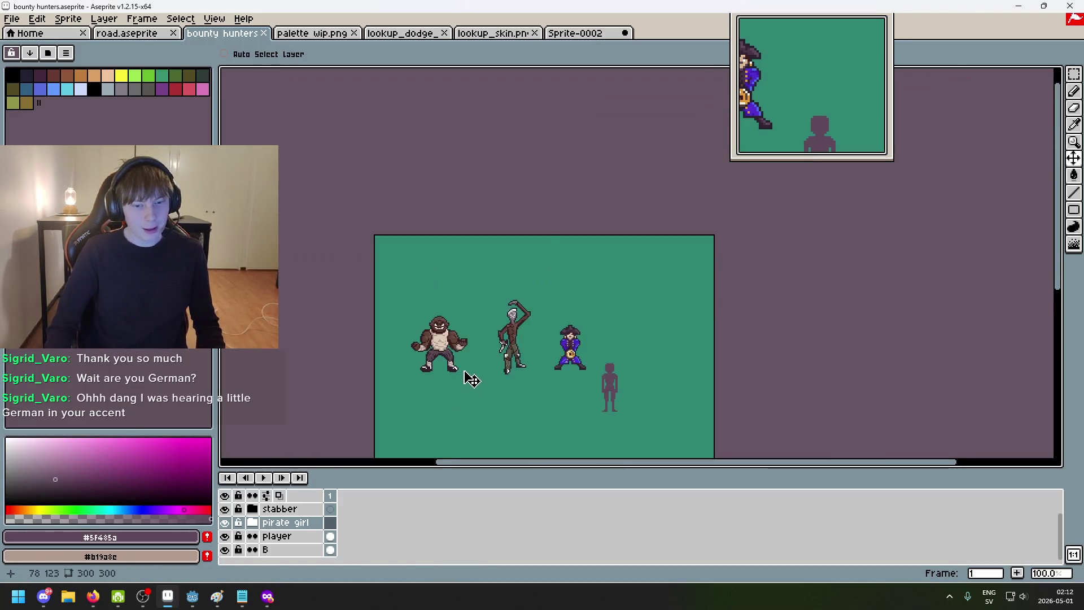
pyautogui.scroll(1, 470, 377)
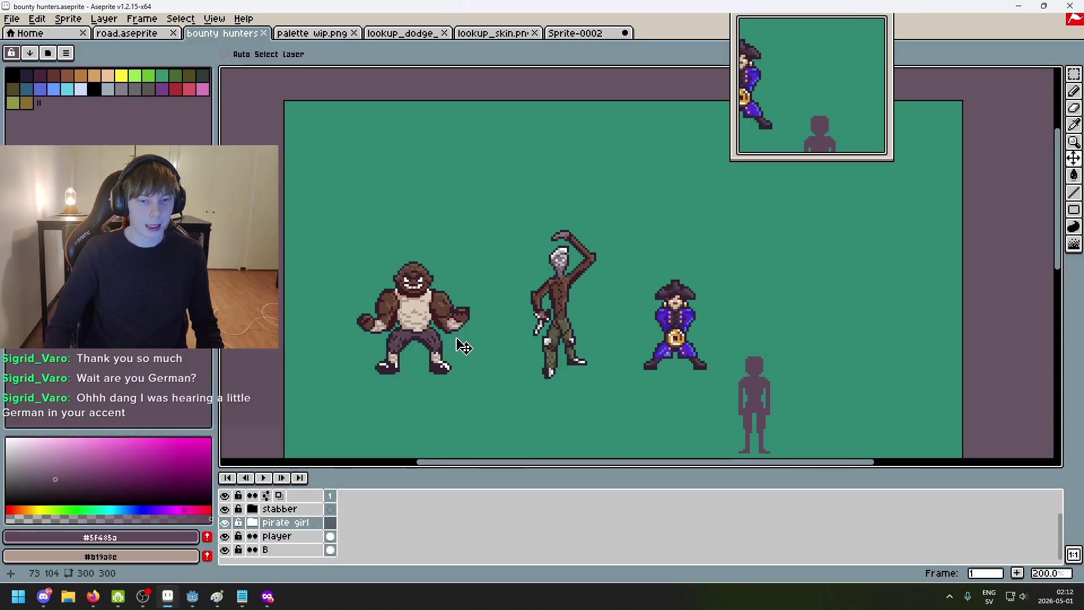
pyautogui.scroll(-1, 474, 349)
pyautogui.scroll(1, 577, 325)
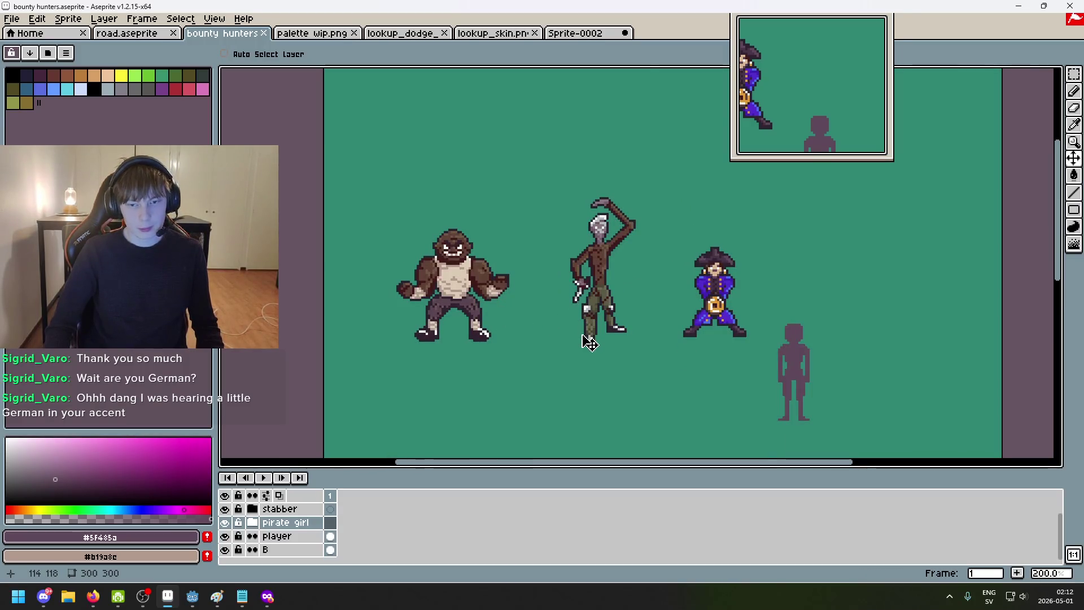
pyautogui.moveTo(582, 338); pyautogui.dragTo(559, 354)
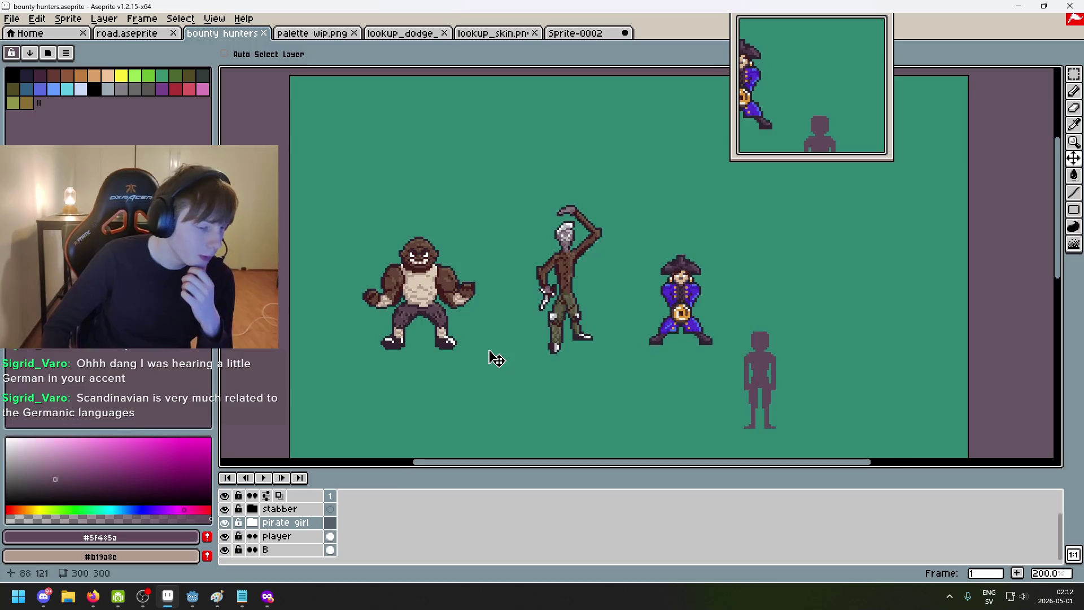
pyautogui.press('Tab')
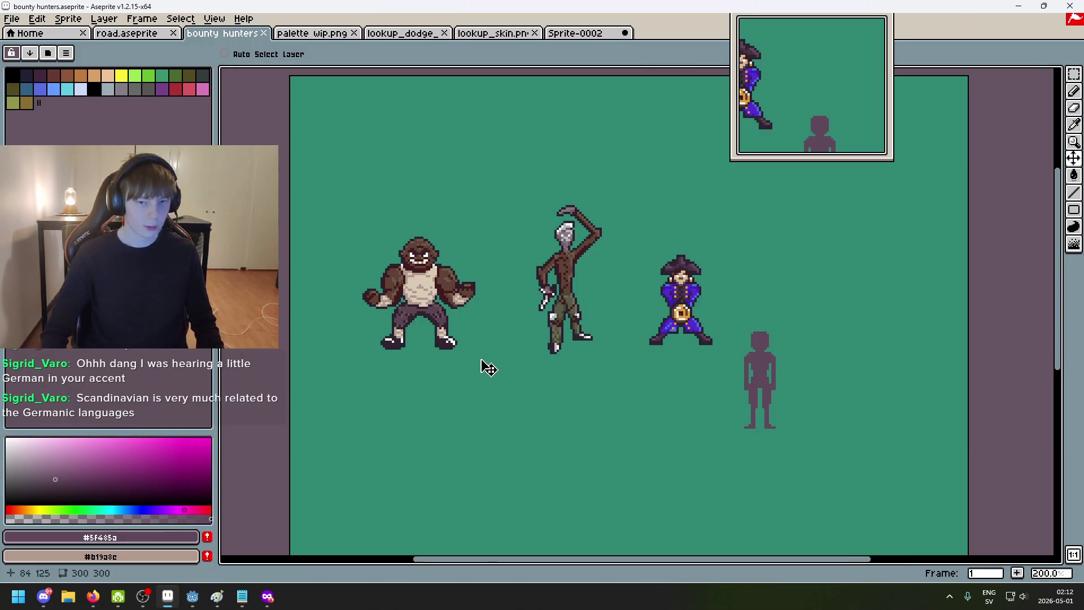
pyautogui.scroll(-2, 491, 370)
pyautogui.click(1073, 74)
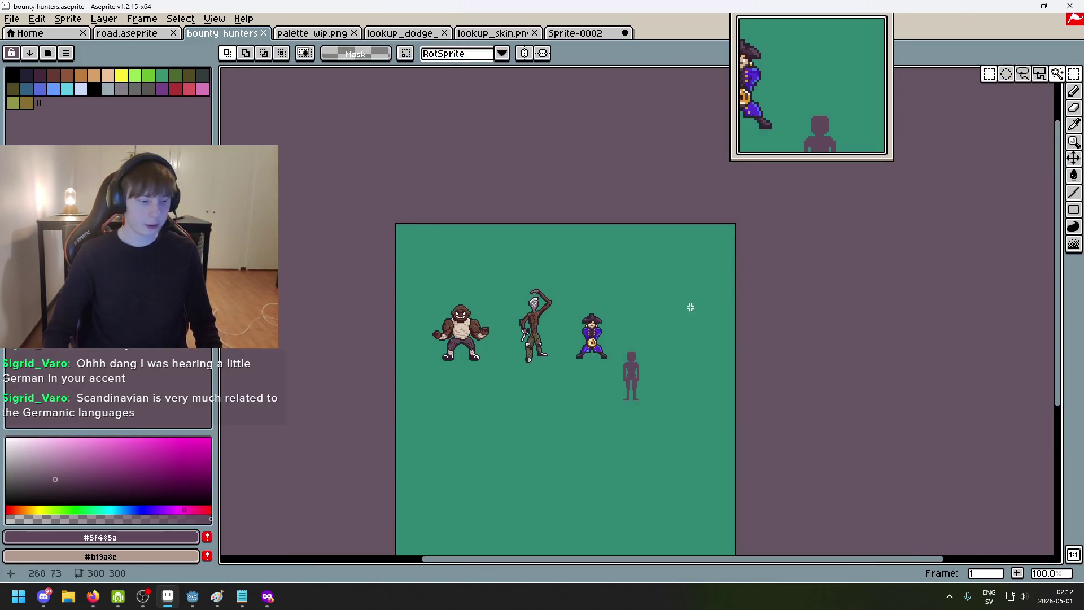
pyautogui.scroll(2, 526, 360)
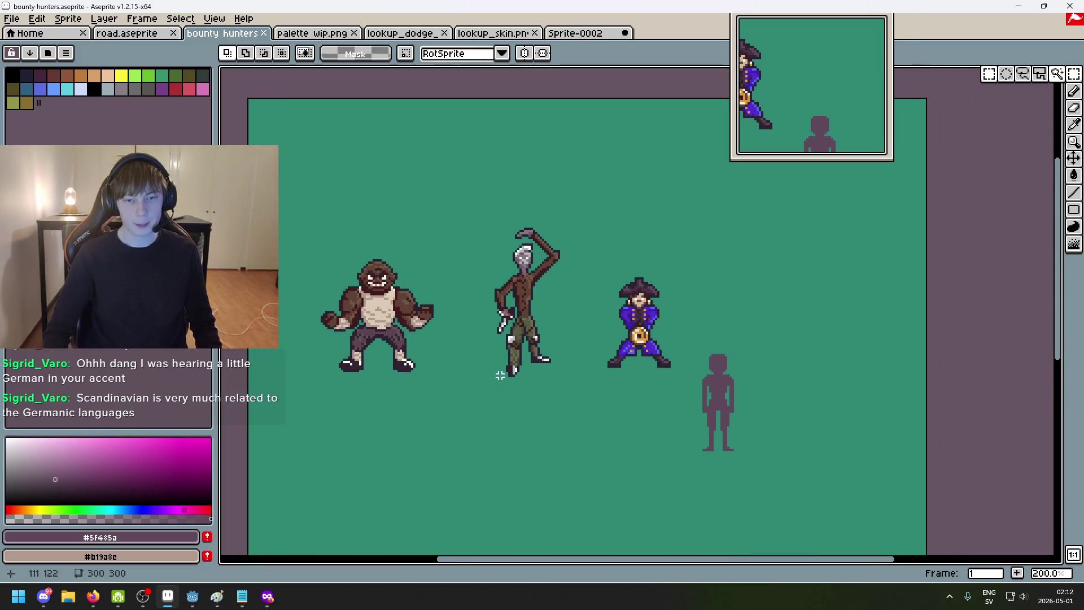
pyautogui.scroll(-2, 486, 374)
pyautogui.scroll(1, 534, 344)
pyautogui.moveTo(353, 398)
pyautogui.mouseDown()
pyautogui.moveTo(526, 351)
pyautogui.moveTo(450, 315)
pyautogui.mouseUp()
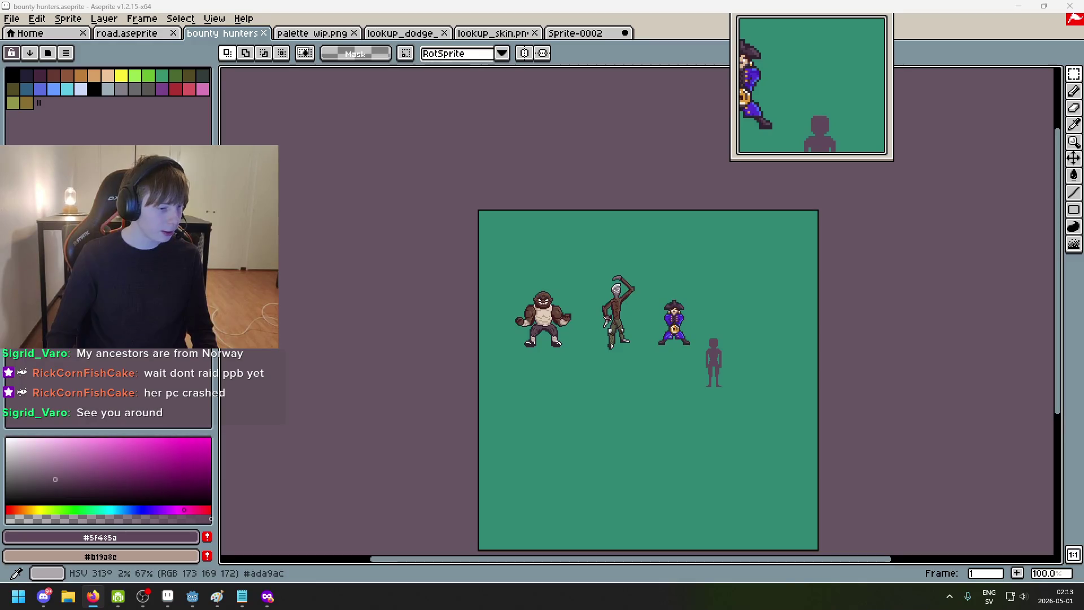
pyautogui.scroll(-1, 508, 424)
pyautogui.scroll(1, 513, 452)
pyautogui.scroll(-1, 513, 453)
pyautogui.scroll(1, 514, 452)
pyautogui.scroll(-1, 518, 420)
pyautogui.scroll(1, 517, 420)
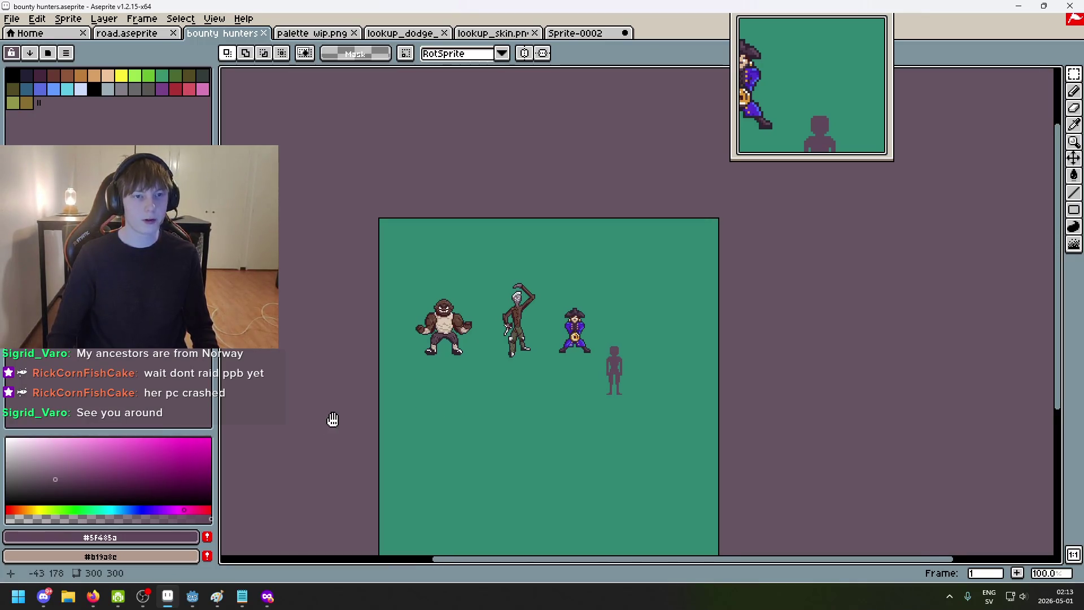
pyautogui.scroll(1, 525, 416)
pyautogui.moveTo(495, 415); pyautogui.dragTo(504, 435)
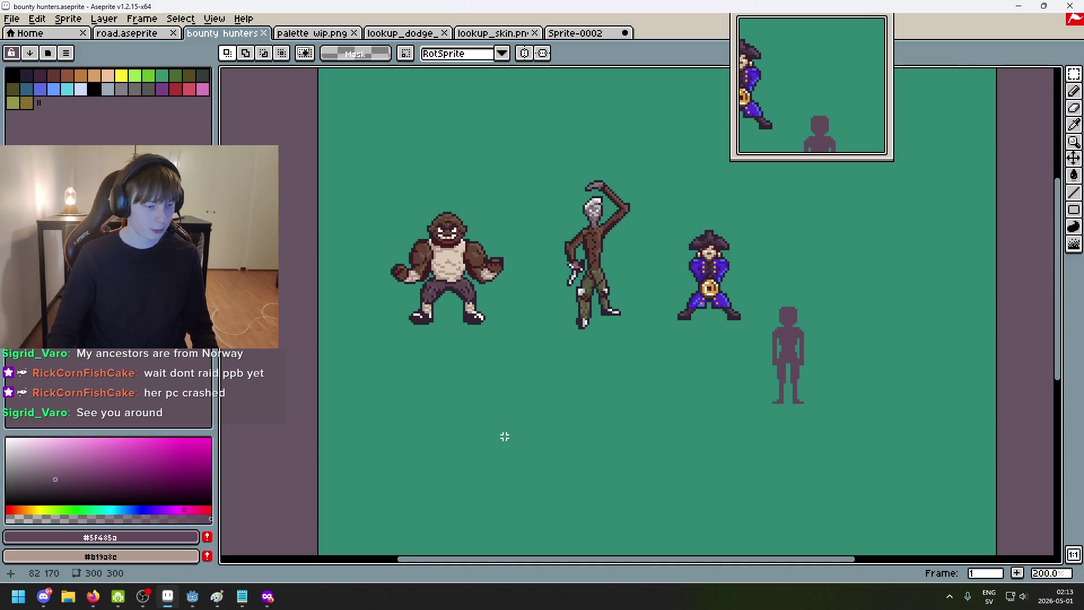
pyautogui.scroll(-2, 514, 373)
pyautogui.scroll(1, 513, 375)
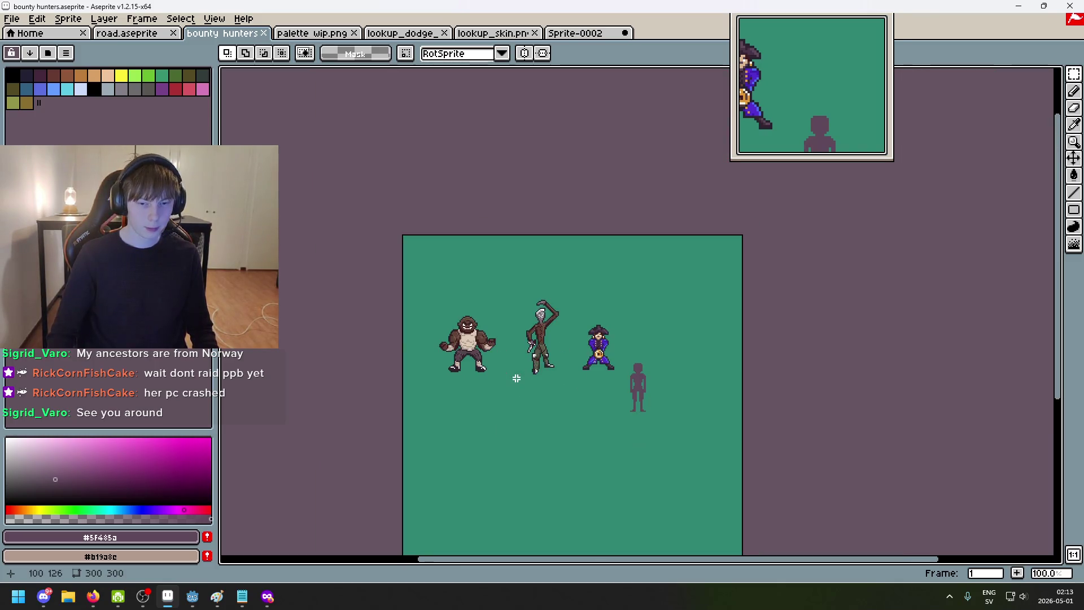
pyautogui.scroll(1, 561, 381)
pyautogui.hscroll(2, 596, 380)
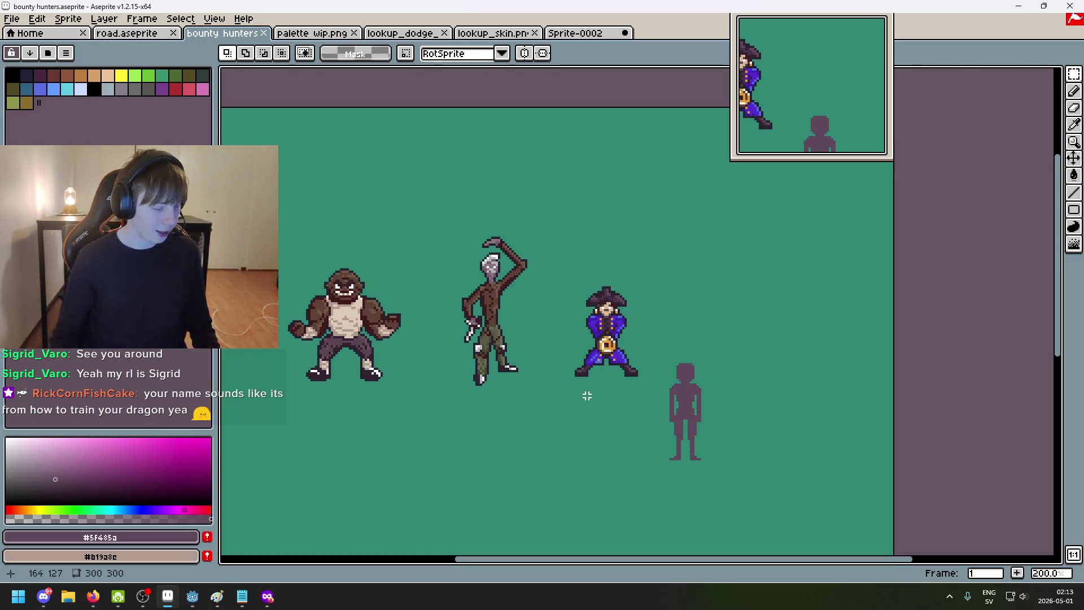
pyautogui.moveTo(560, 324); pyautogui.dragTo(628, 317)
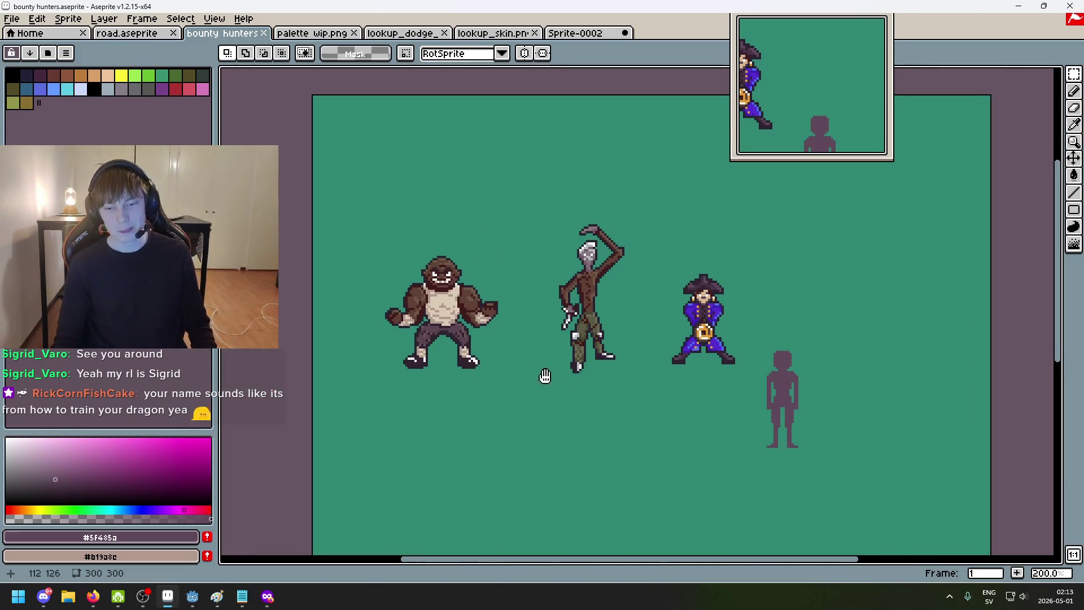
pyautogui.hscroll(2, 541, 376)
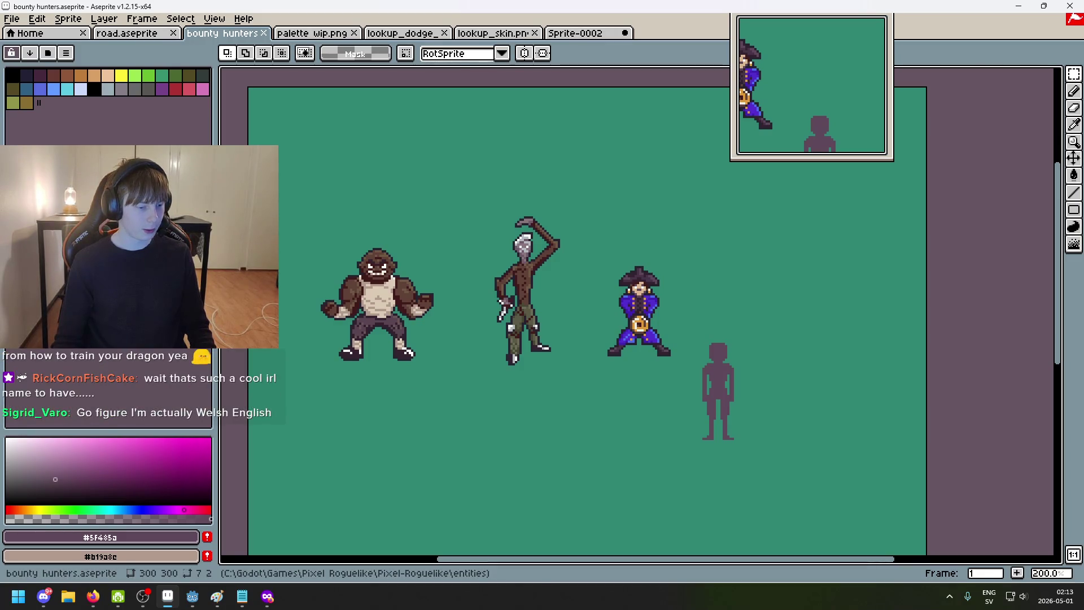
pyautogui.scroll(-1, 594, 415)
pyautogui.scroll(1, 593, 415)
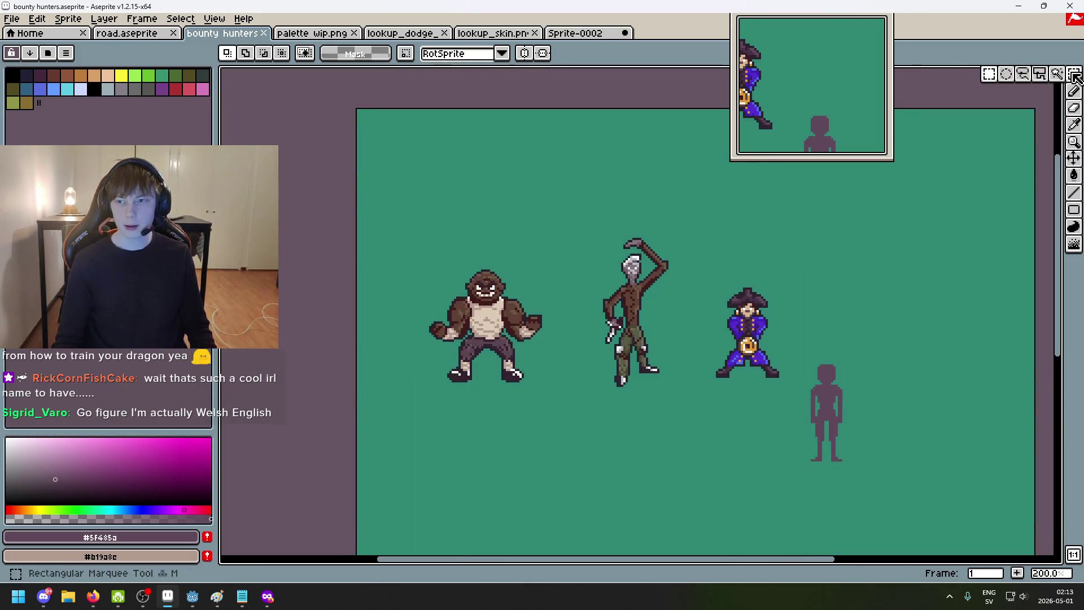
pyautogui.moveTo(1072, 74)
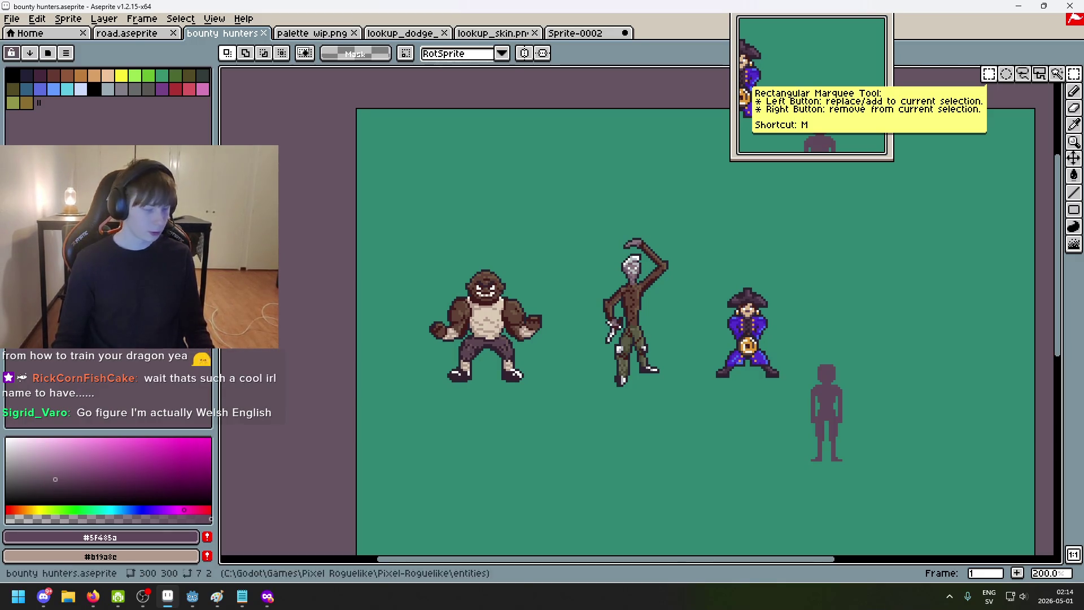
pyautogui.scroll(-1, 523, 382)
pyautogui.moveTo(553, 387); pyautogui.dragTo(455, 353)
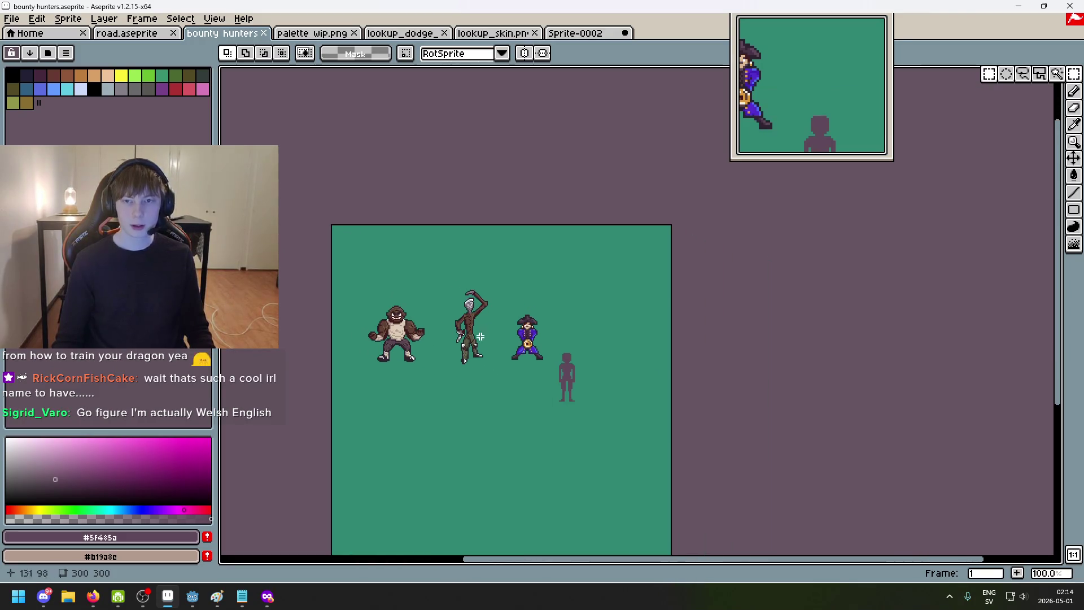
# Step: Pan the canvas up and left over the sprites, then bring the Twitch stream page to the front
pyautogui.moveTo(730, 148); pyautogui.dragTo(658, 147)
pyautogui.moveTo(487, 393); pyautogui.dragTo(461, 374)
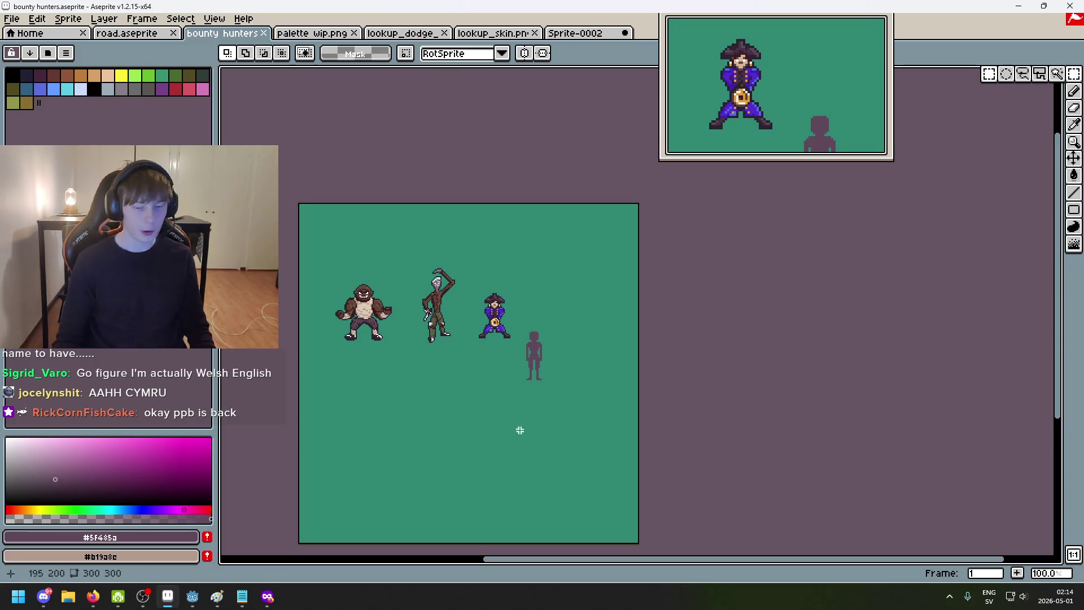
pyautogui.scroll(1, 601, 407)
pyautogui.scroll(-2, 593, 411)
pyautogui.scroll(1, 593, 411)
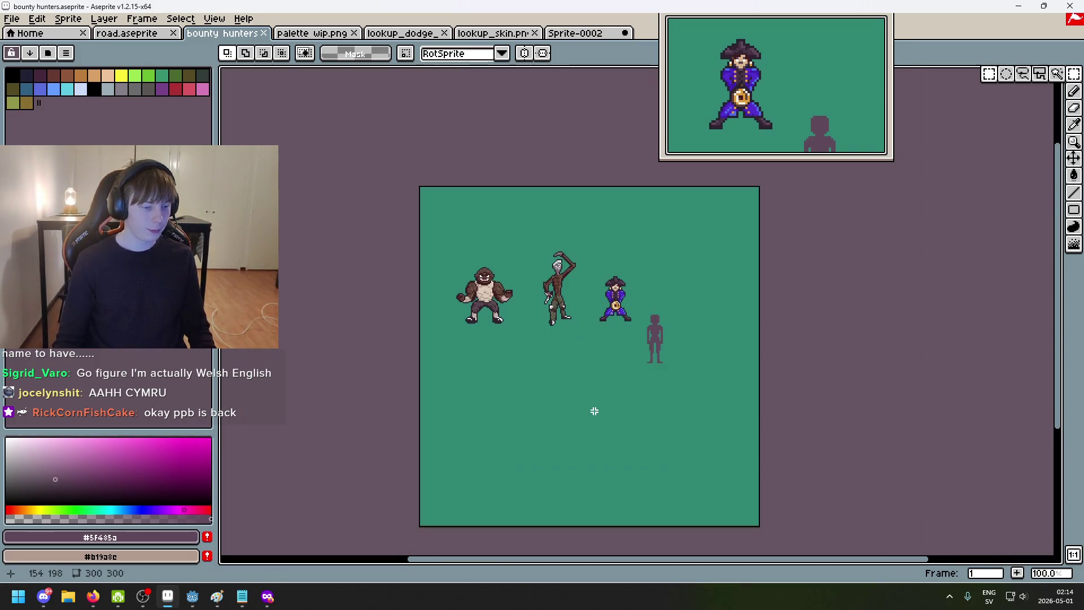
pyautogui.scroll(1, 575, 371)
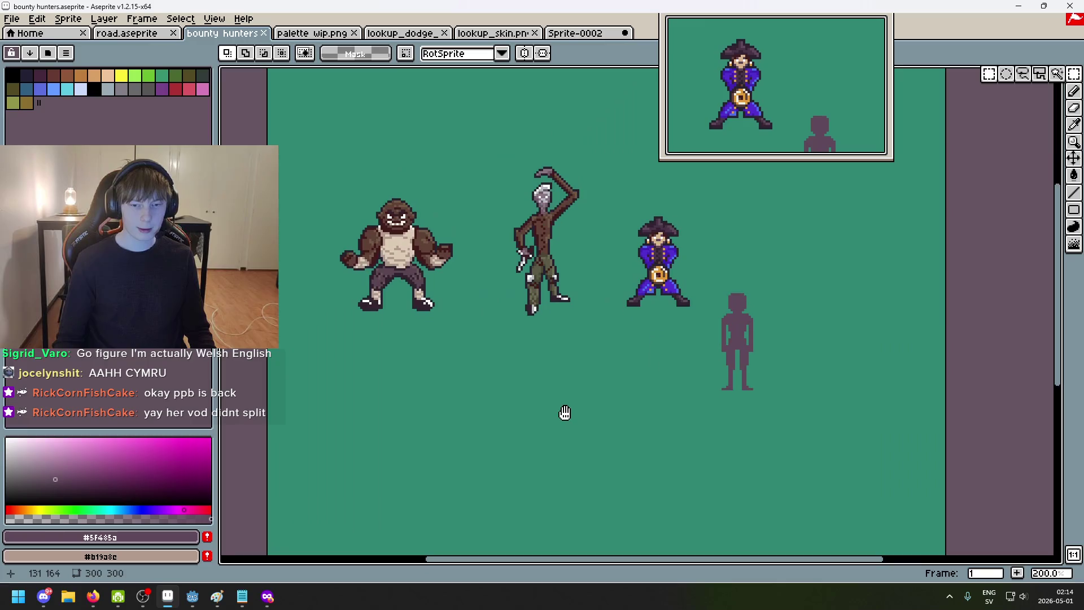
pyautogui.scroll(-1, 546, 334)
pyautogui.scroll(1, 545, 334)
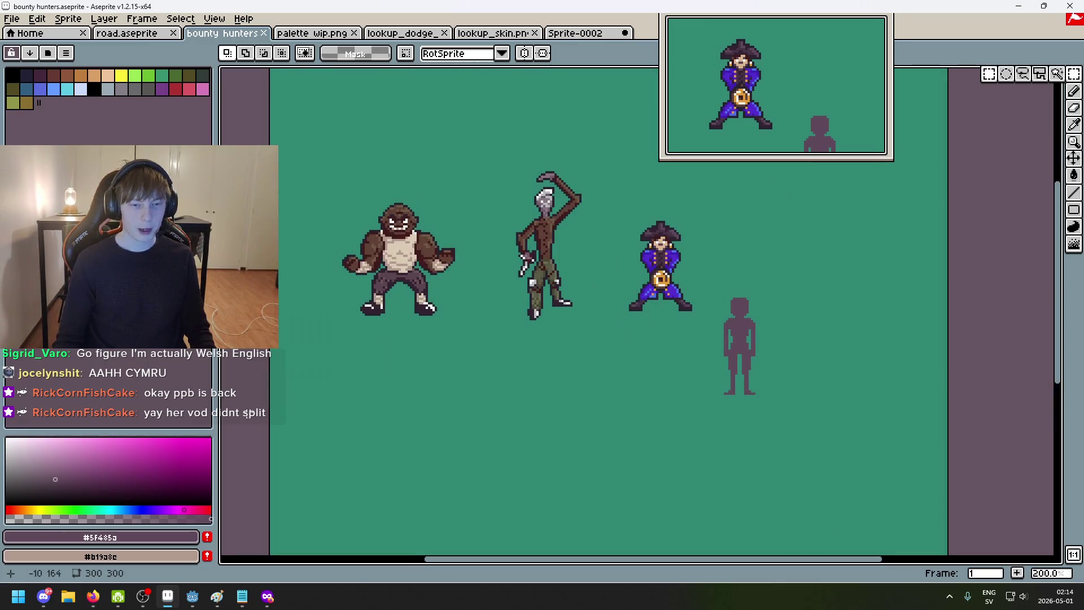
pyautogui.click(93, 597)
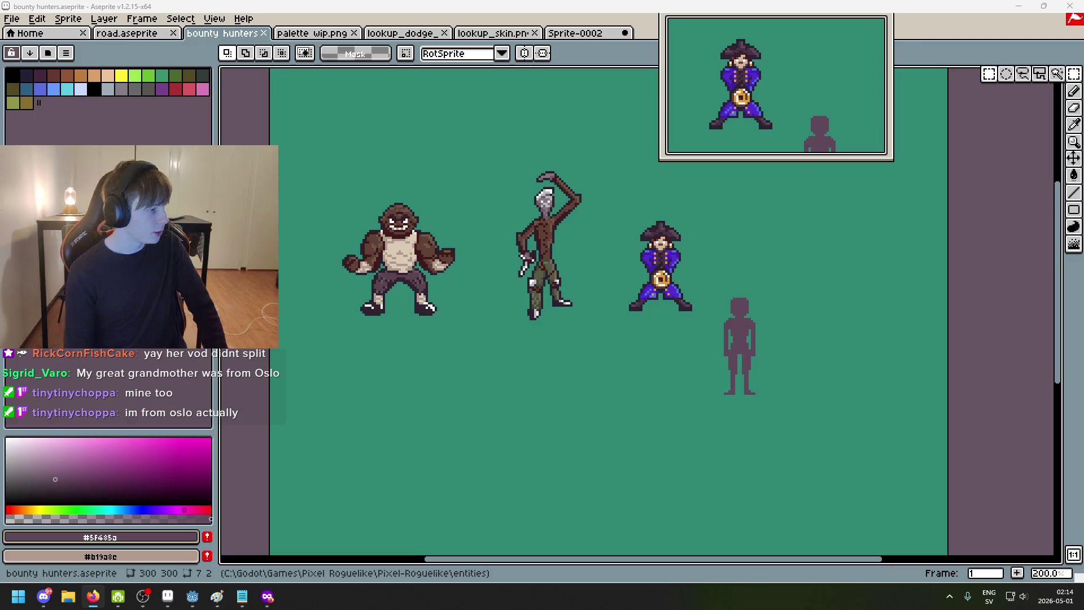
pyautogui.hotkey('alt', 'Tab')
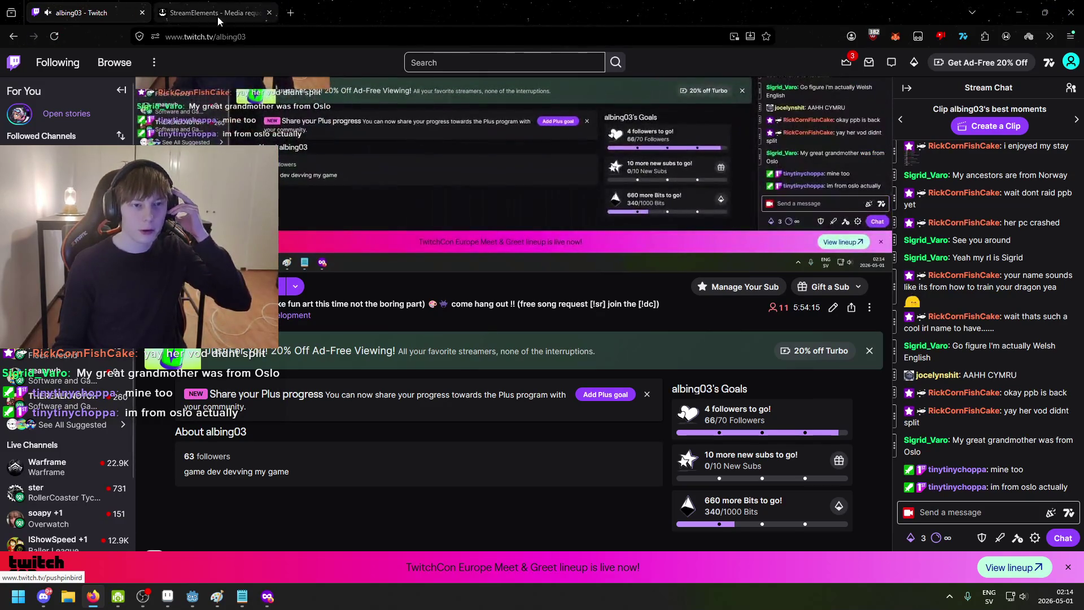
pyautogui.scroll(3, 404, 382)
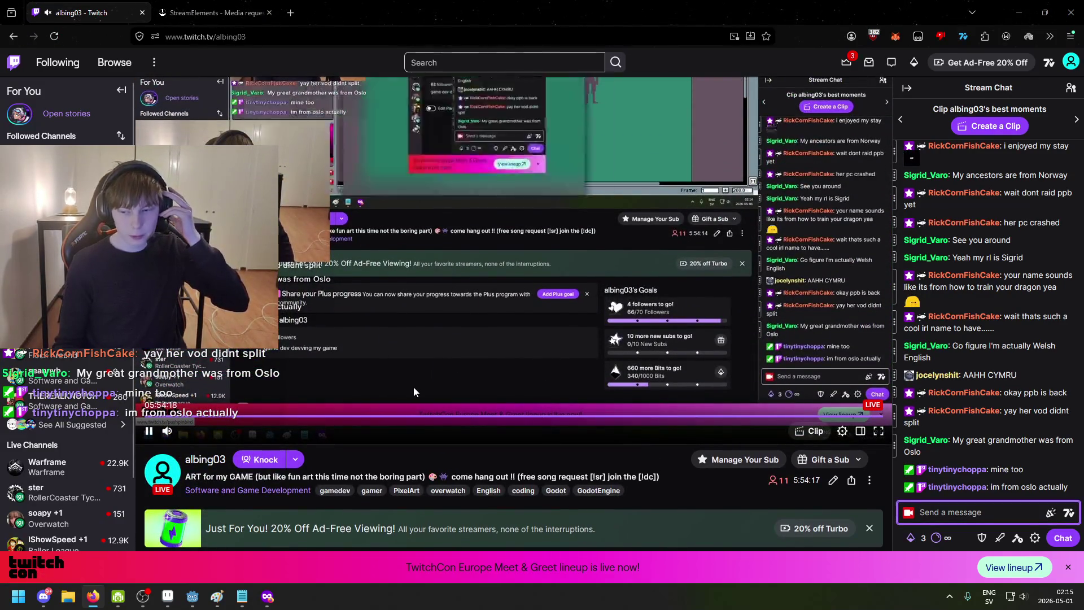
pyautogui.scroll(-3, 413, 386)
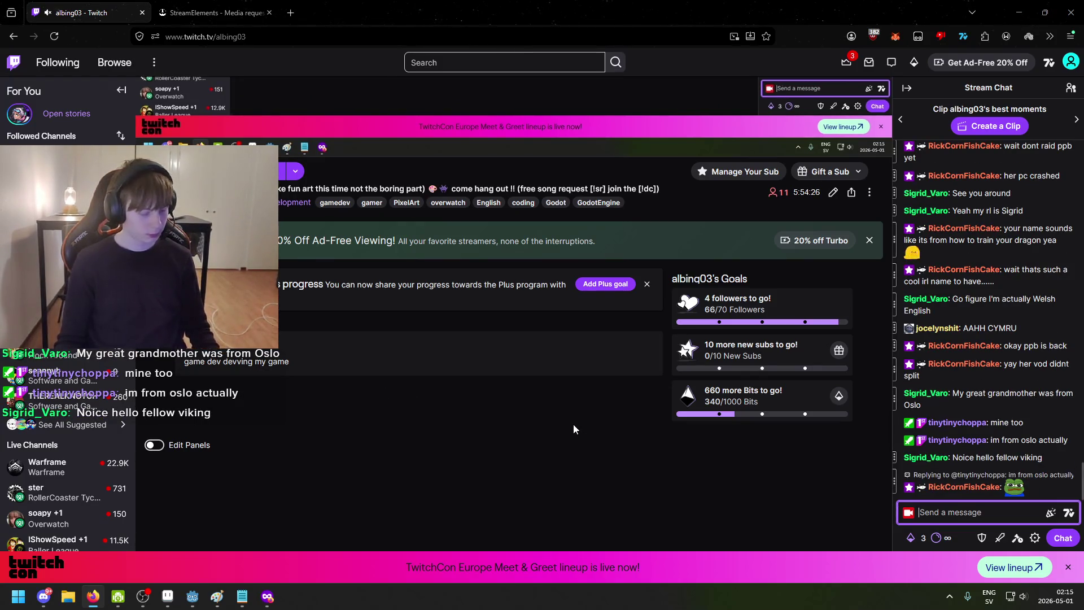
# Step: Lower the system sound volume while the Twitch channel page is up
pyautogui.press('XF86AudioLowerVolume')
pyautogui.scroll(2, 462, 378)
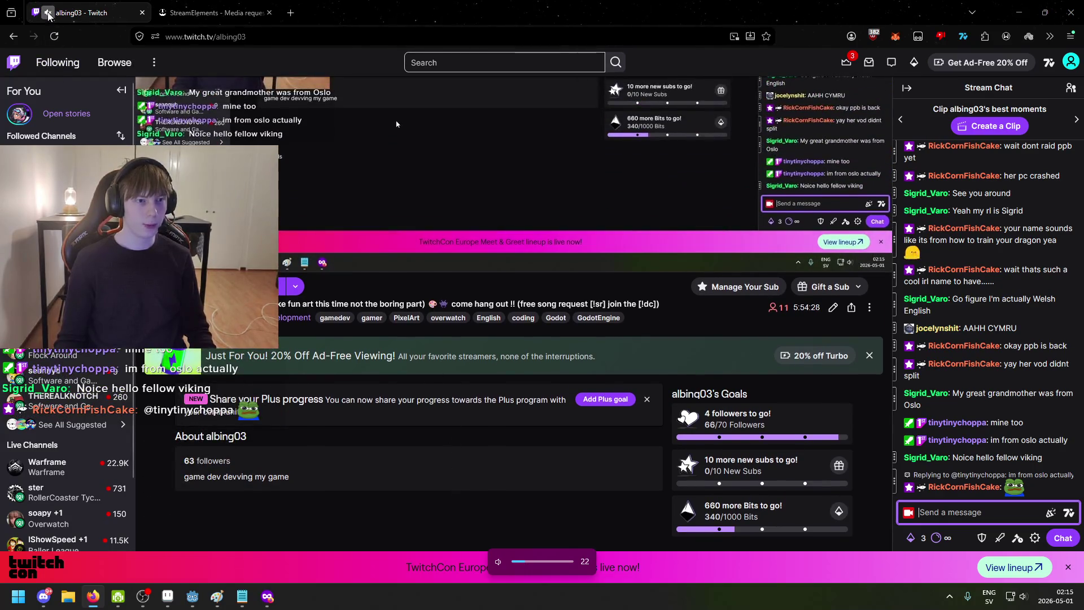
pyautogui.scroll(3, 534, 379)
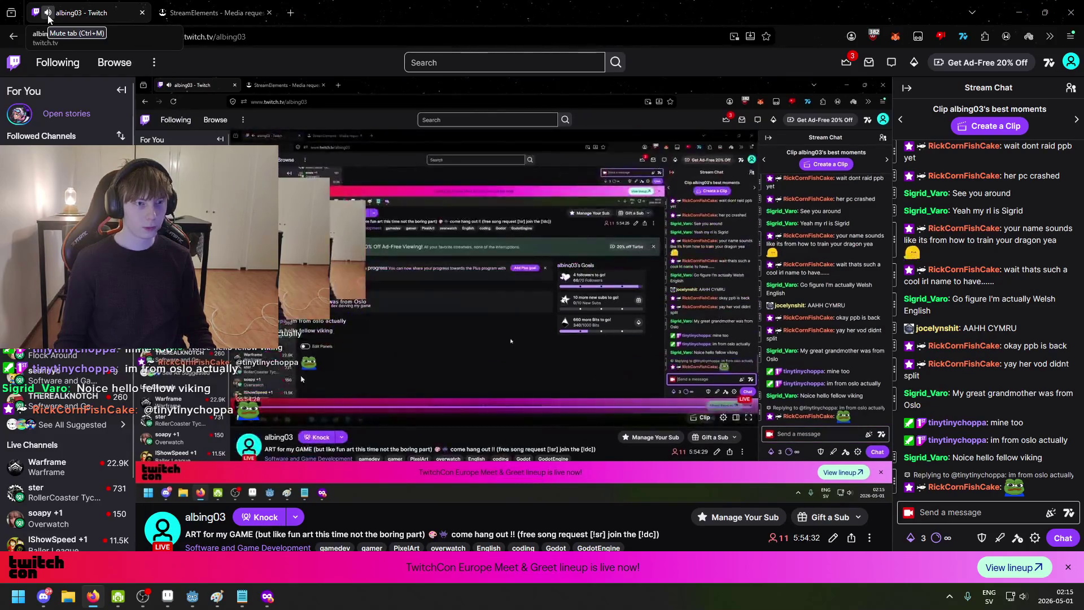
pyautogui.scroll(-3, 334, 392)
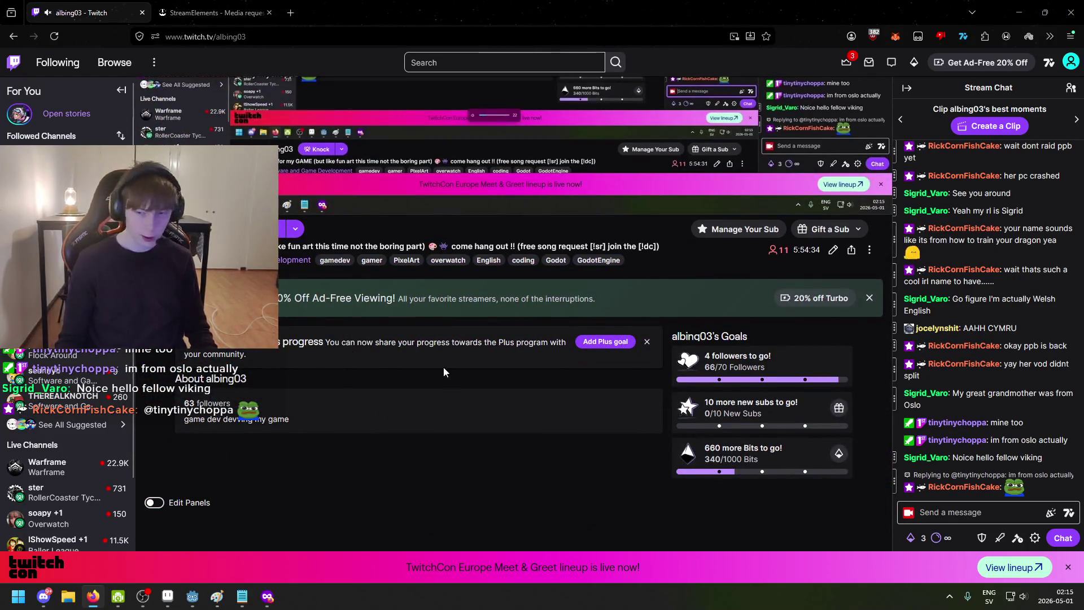
pyautogui.scroll(2, 433, 356)
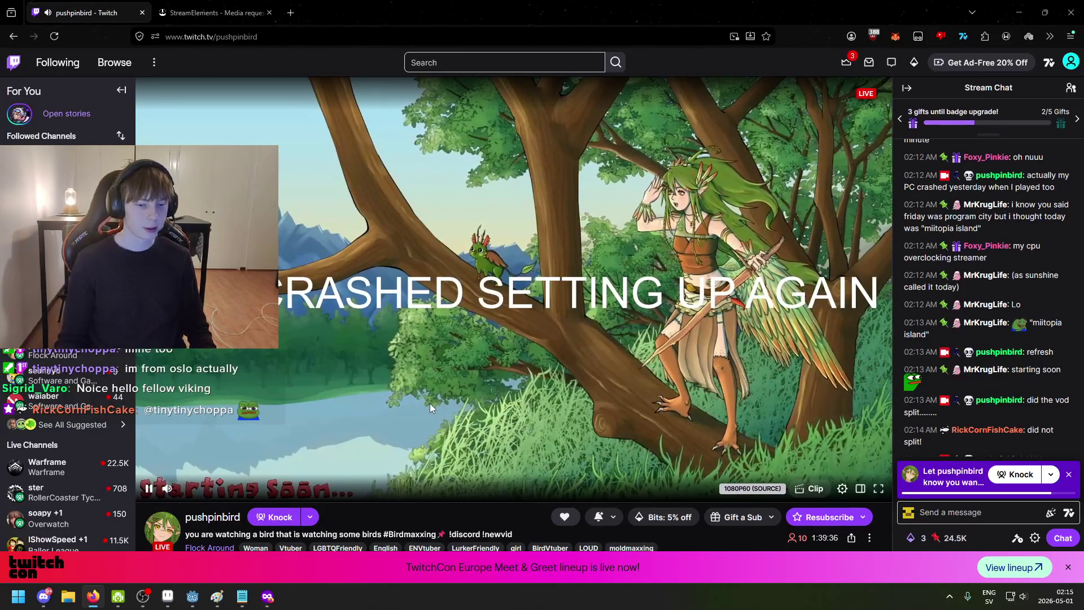
pyautogui.scroll(-2, 582, 406)
pyautogui.scroll(2, 582, 407)
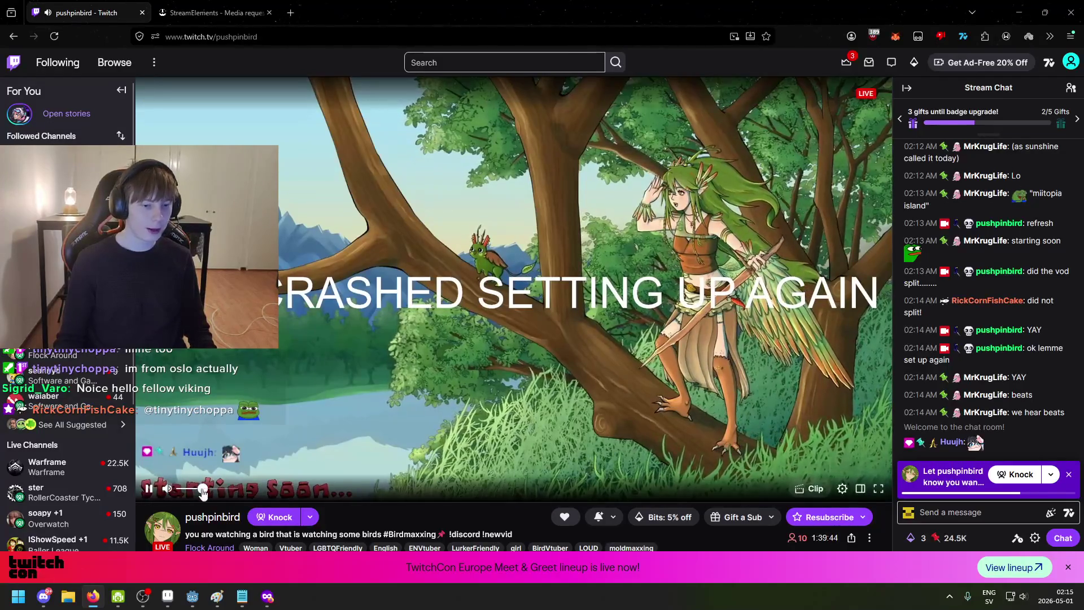
# Step: Set the stream player volume to just under 60%, then open a new blank browser tab with Ctrl+T
pyautogui.moveTo(202, 491)
pyautogui.mouseDown()
pyautogui.moveTo(247, 500)
pyautogui.moveTo(213, 499)
pyautogui.mouseUp()
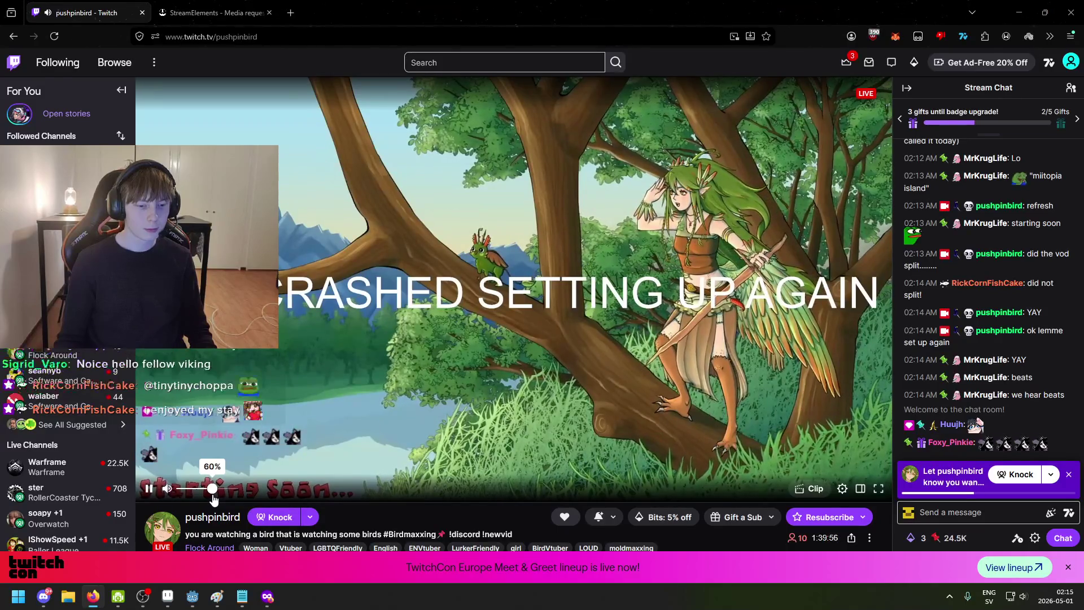
pyautogui.moveTo(213, 500); pyautogui.dragTo(211, 500)
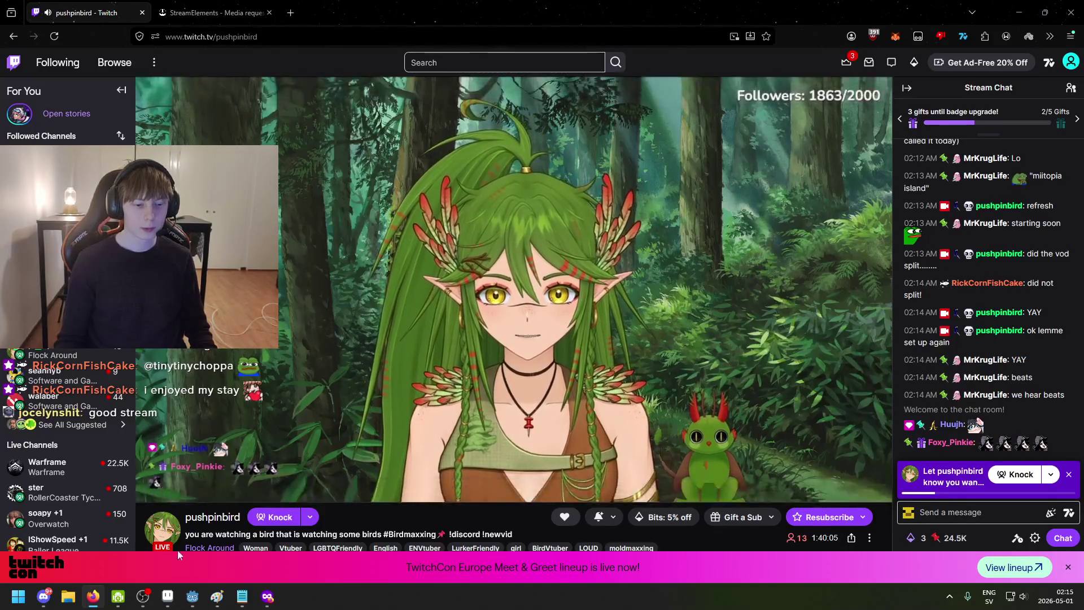
pyautogui.rightClick(92, 596)
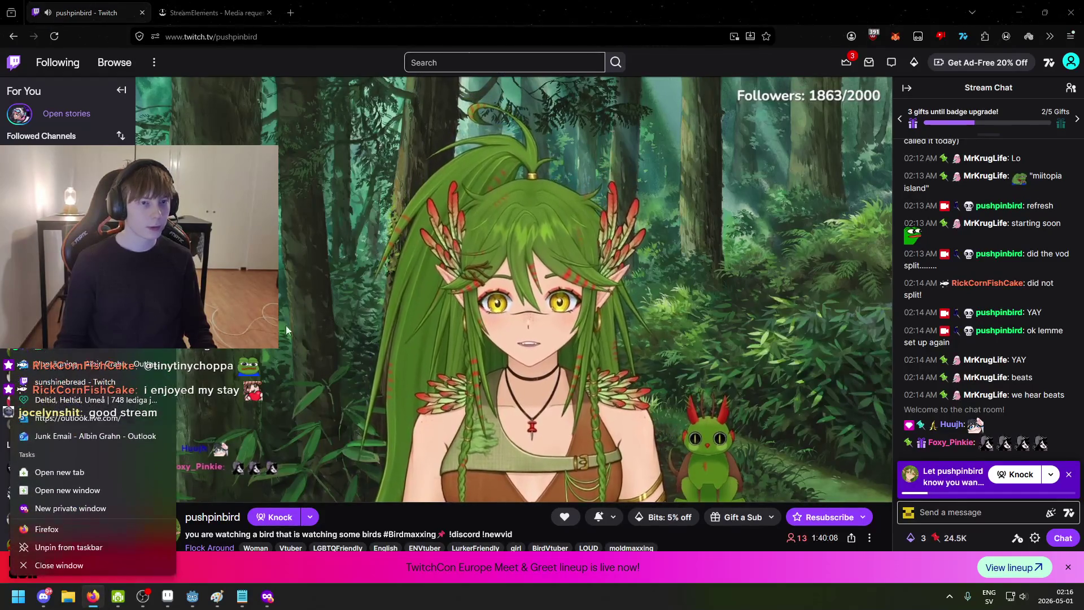
pyautogui.hotkey('ctrl', 't')
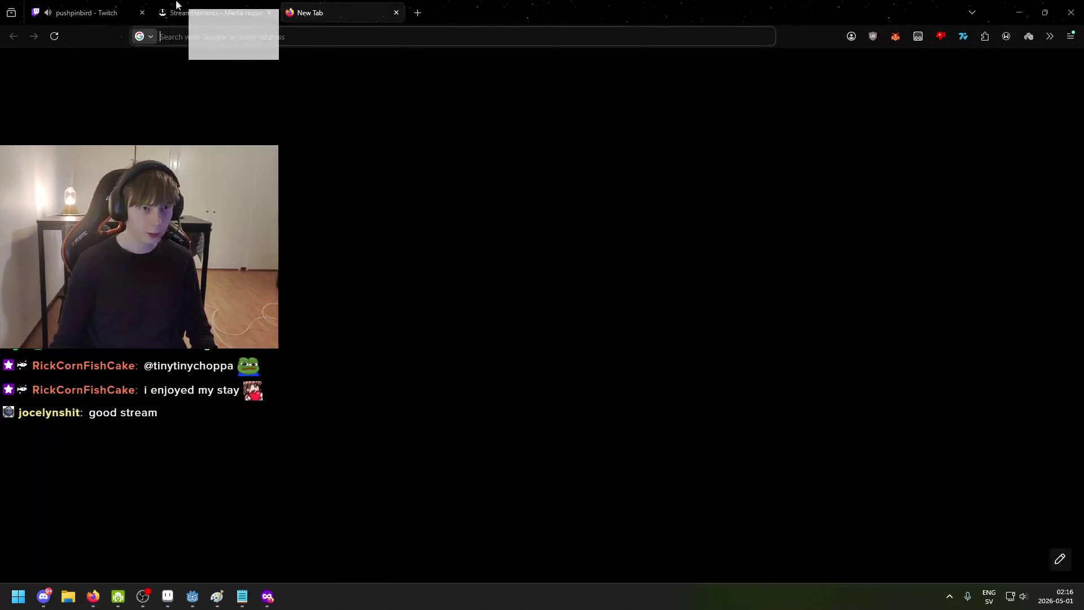
pyautogui.write('twitch.tv/albing03')
# Step: Load the Twitch channel, tear its tab out, and send the 'ending the stream?' question in chat
pyautogui.press('Return')
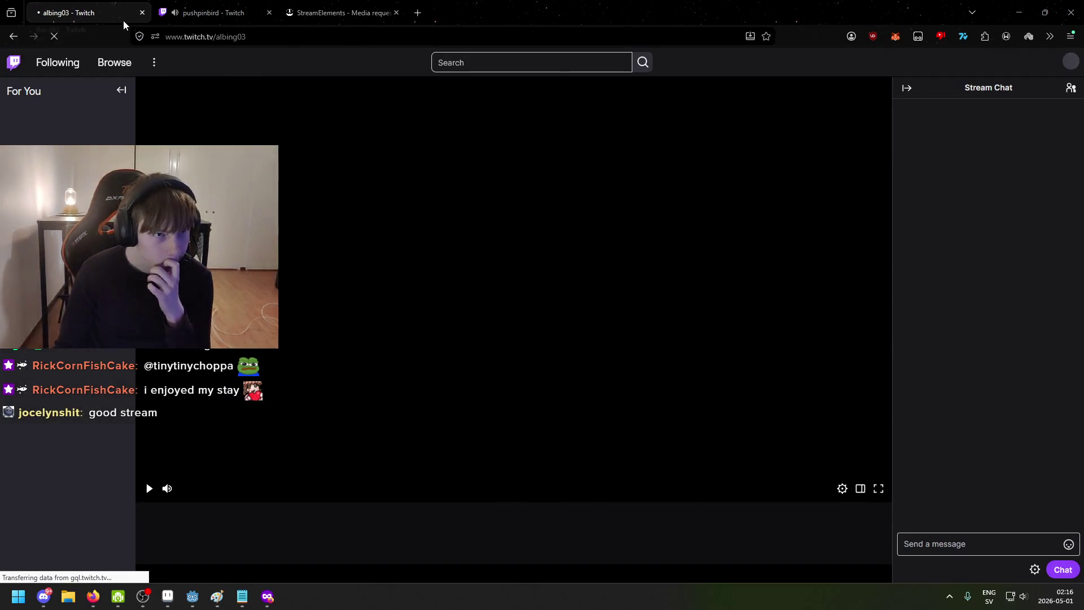
pyautogui.moveTo(121, 13); pyautogui.dragTo(437, 62)
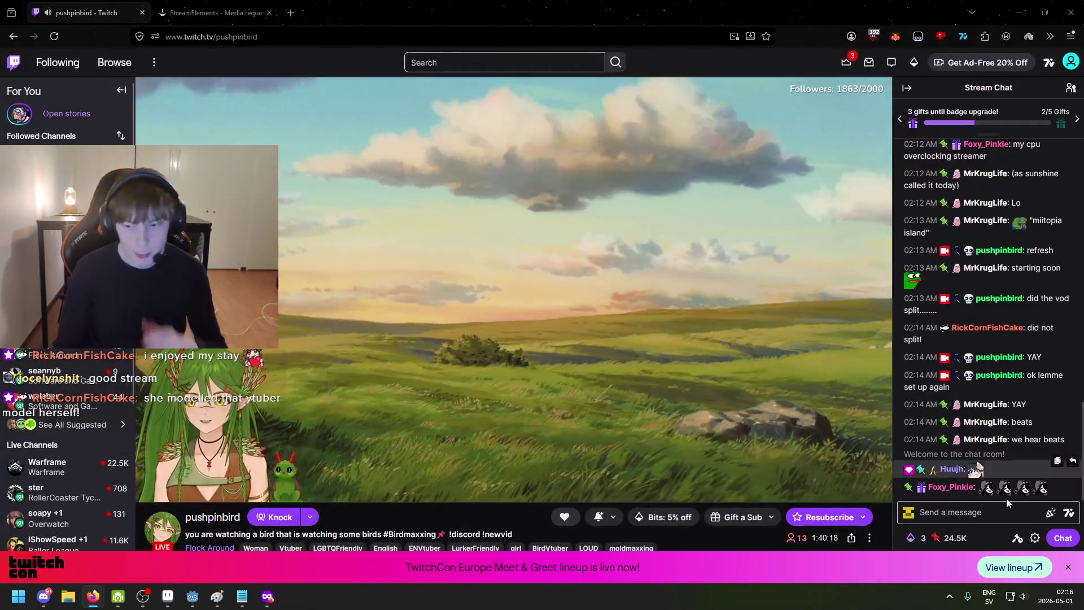
pyautogui.click(982, 513)
pyautogui.write('are you e')
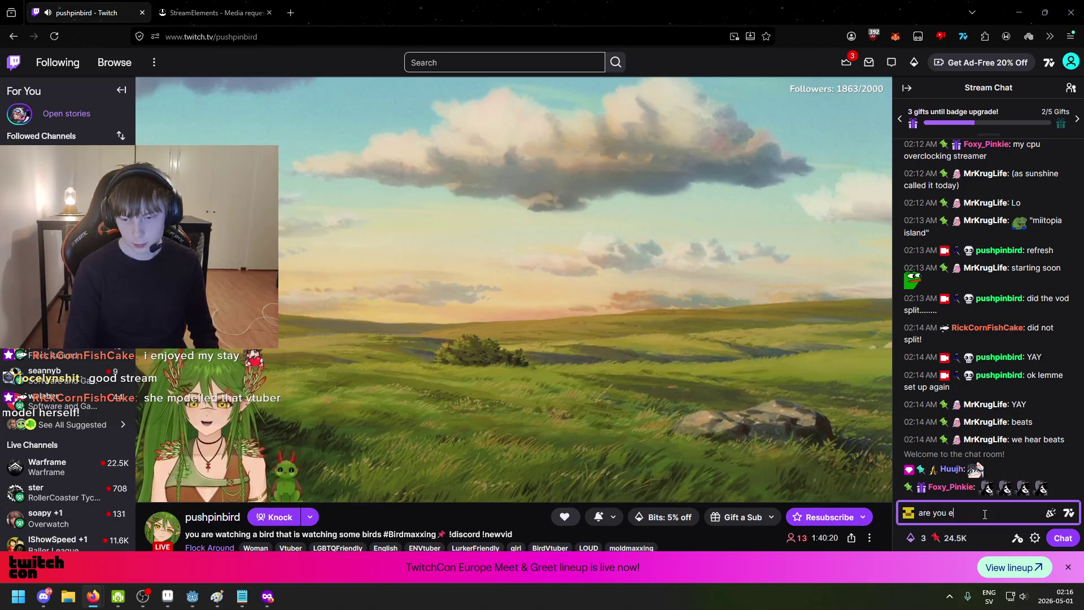
pyautogui.write('nding')
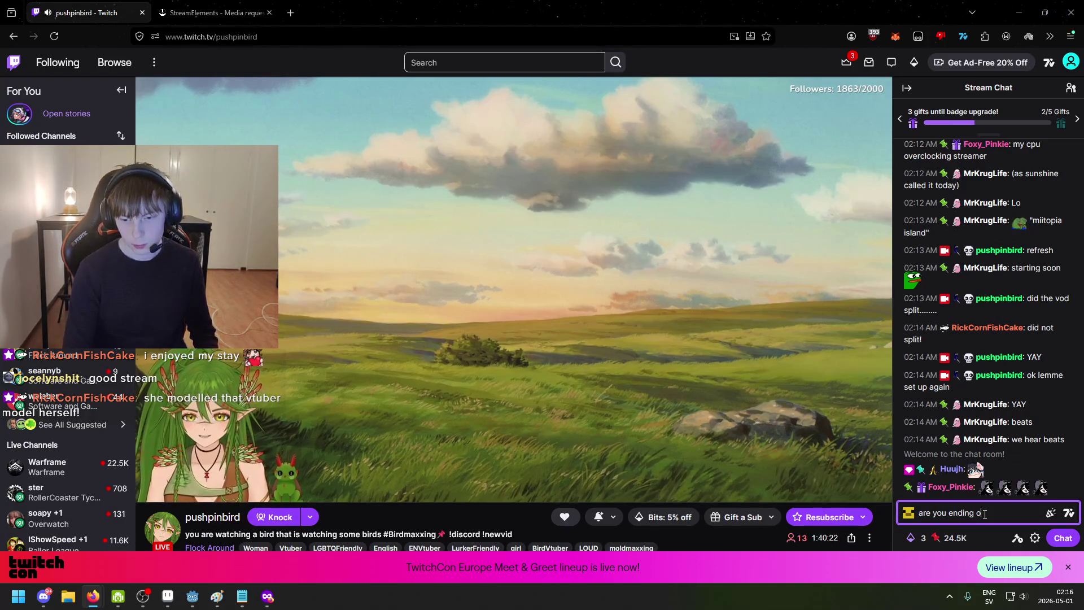
pyautogui.press('Return')
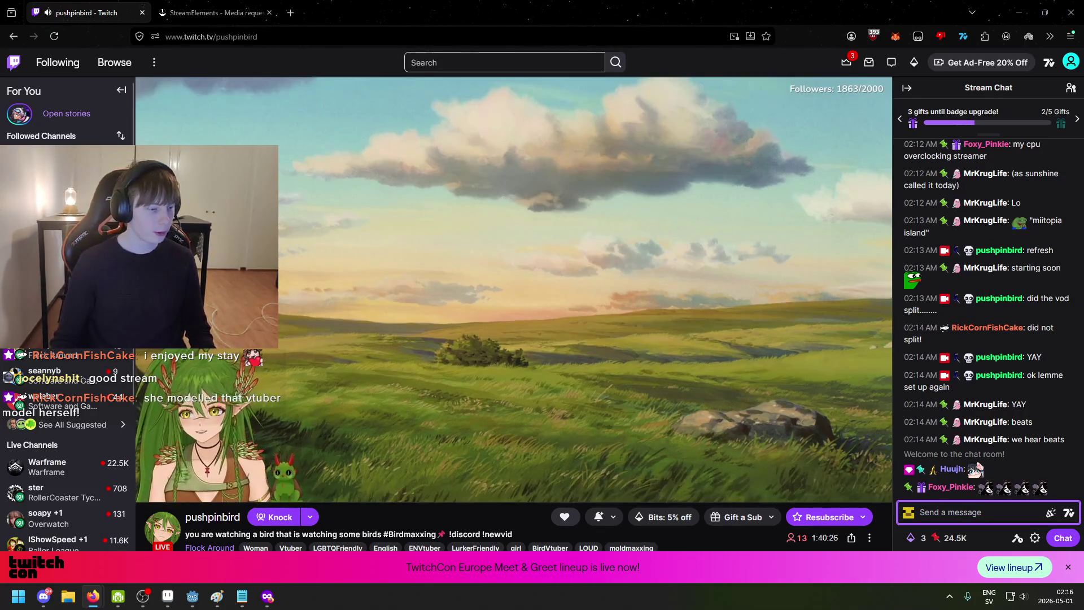
pyautogui.press('Escape')
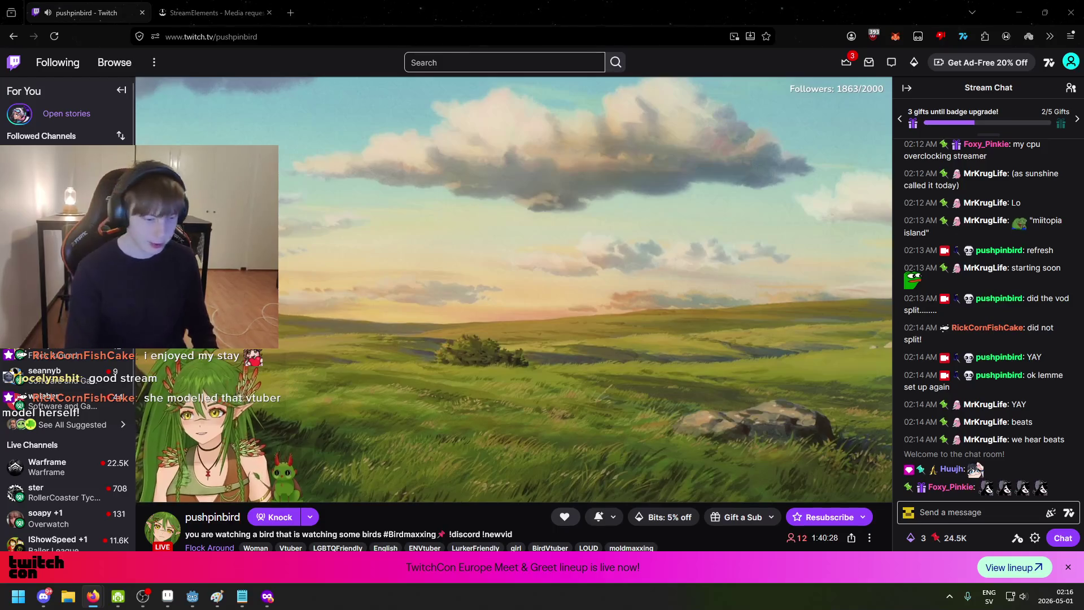